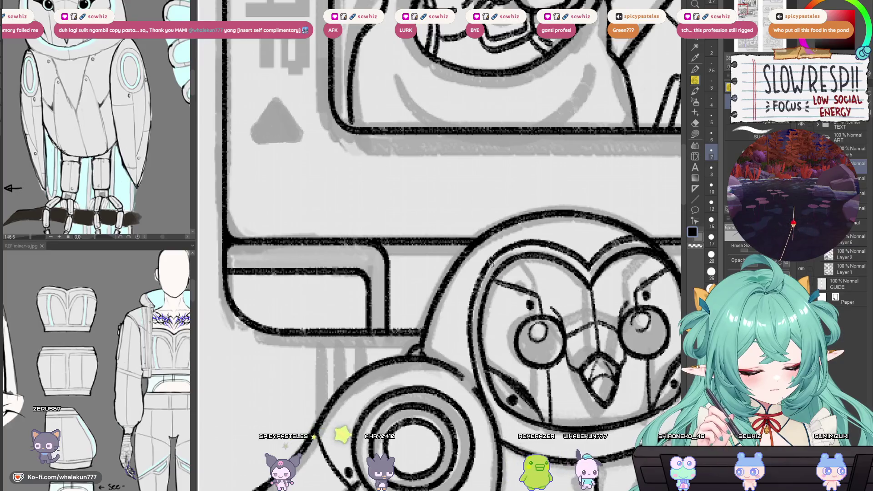
- Ink the owl's neck band and the left edge of its face, undoing a stray collar stroke
mouse_move(534, 368)
left_mouse_down()
mouse_move(525, 347)
mouse_move(291, 268)
mouse_move(484, 286)
mouse_move(441, 285)
mouse_move(456, 315)
left_mouse_up()
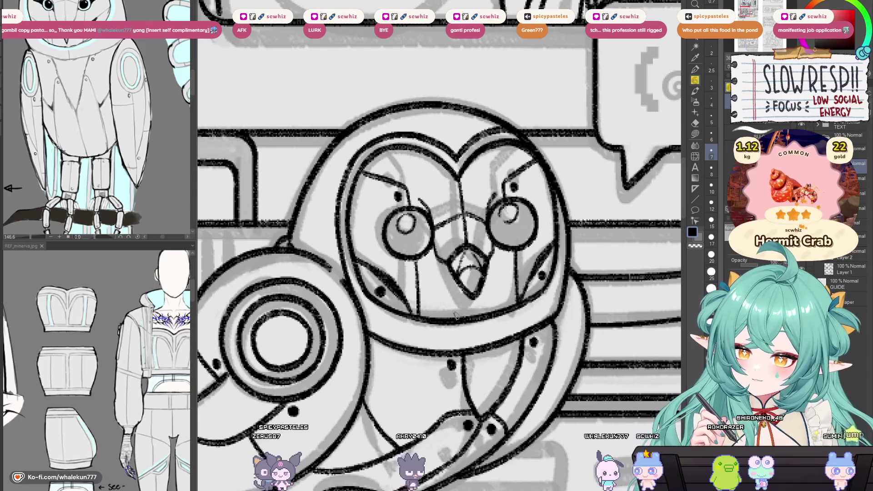
left_click_drag(455, 316, 399, 321)
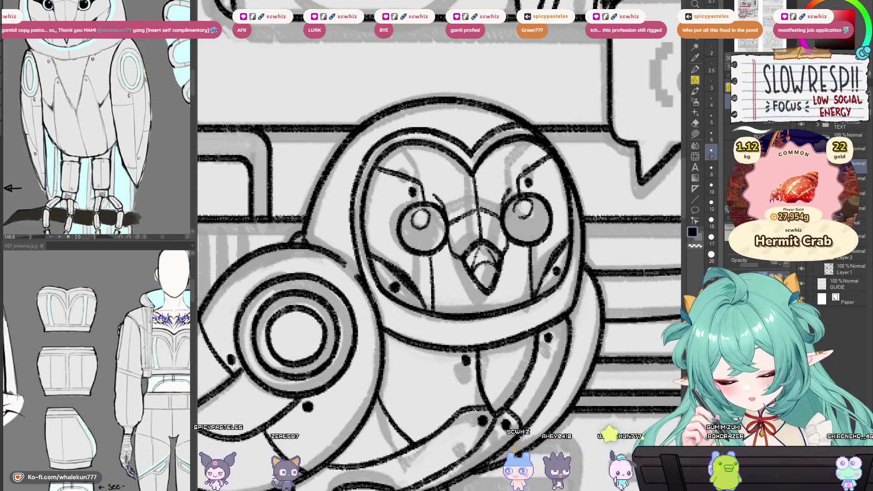
left_click_drag(372, 297, 479, 326)
mouse_move(454, 273)
left_mouse_down()
mouse_move(370, 272)
mouse_move(356, 257)
left_mouse_up()
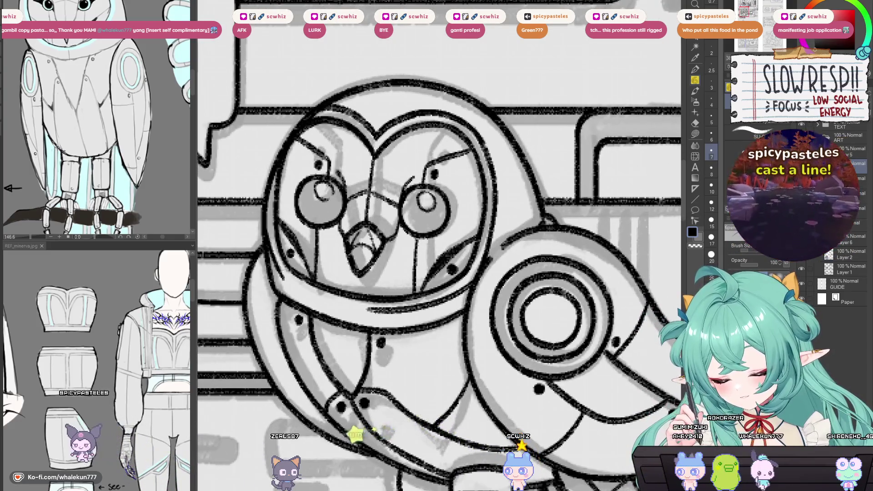
left_click_drag(268, 218, 288, 278)
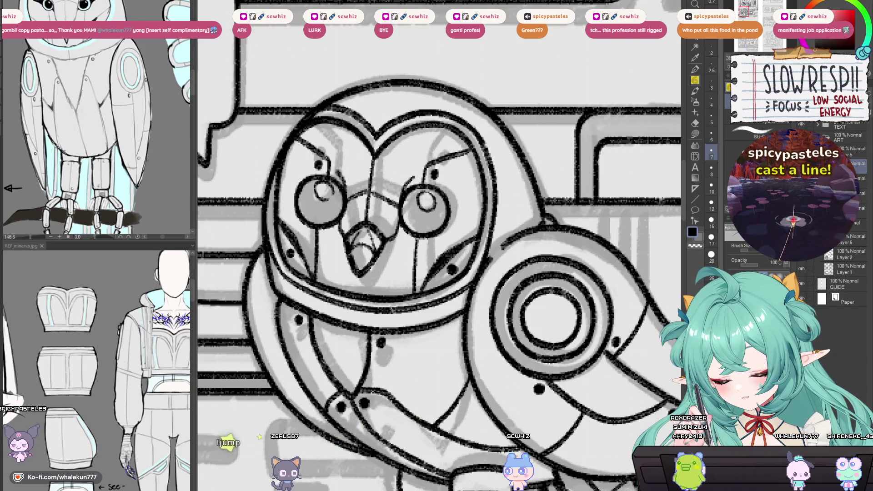
key("ctrl+z")
key("ctrl+z")
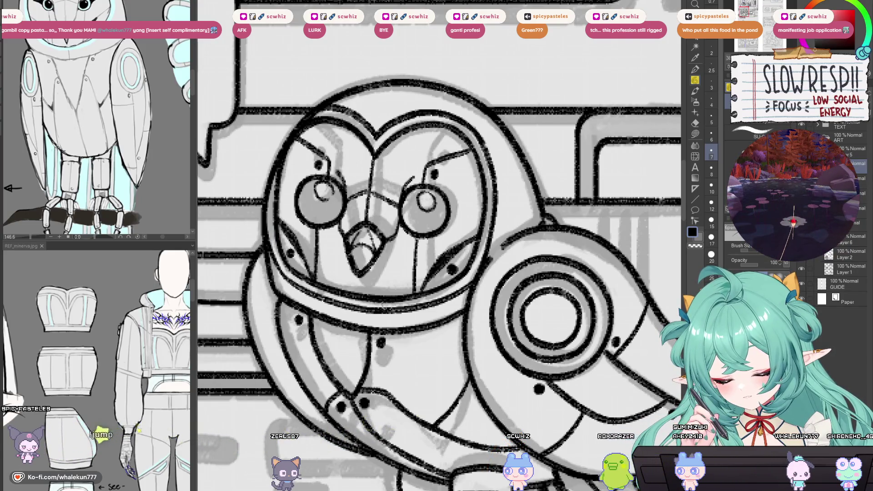
- Mirror the canvas to check the owl, then zoom out and recentre the illustration
key("h")
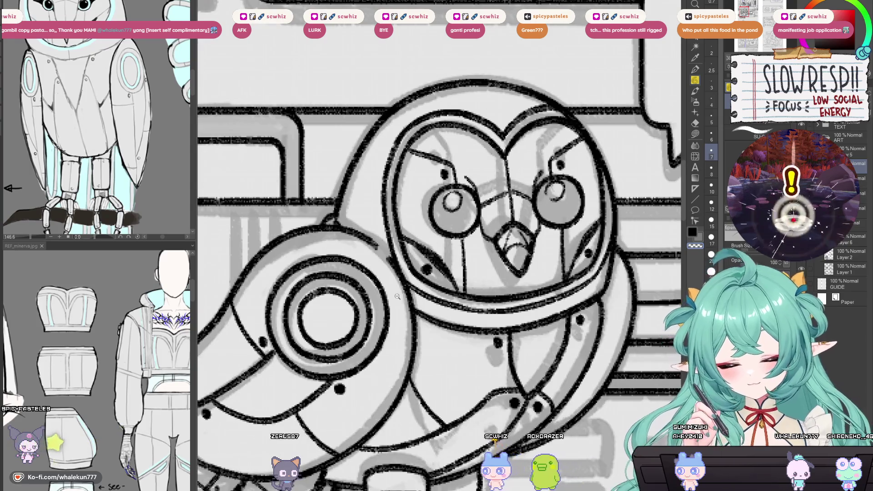
scroll(397, 297, "down", 3)
mouse_move(559, 347)
left_mouse_down()
mouse_move(502, 371)
mouse_move(484, 389)
left_mouse_up()
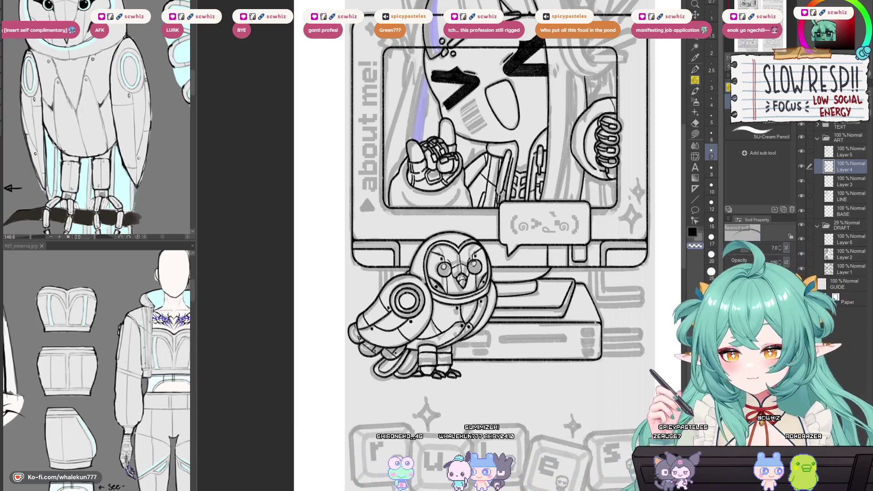
- Hide and reshow the DRAFT folder to compare the clean lines, then select Layer 3
left_click_drag(617, 189, 562, 337)
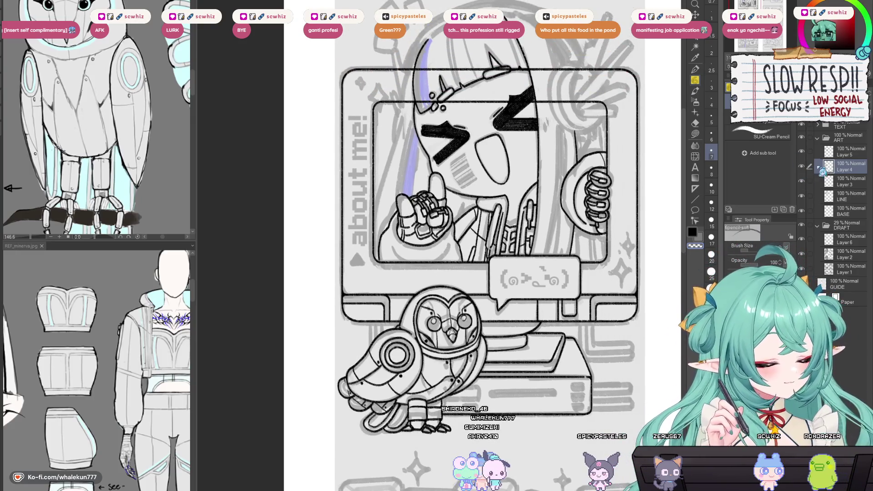
left_click_drag(597, 415, 593, 365)
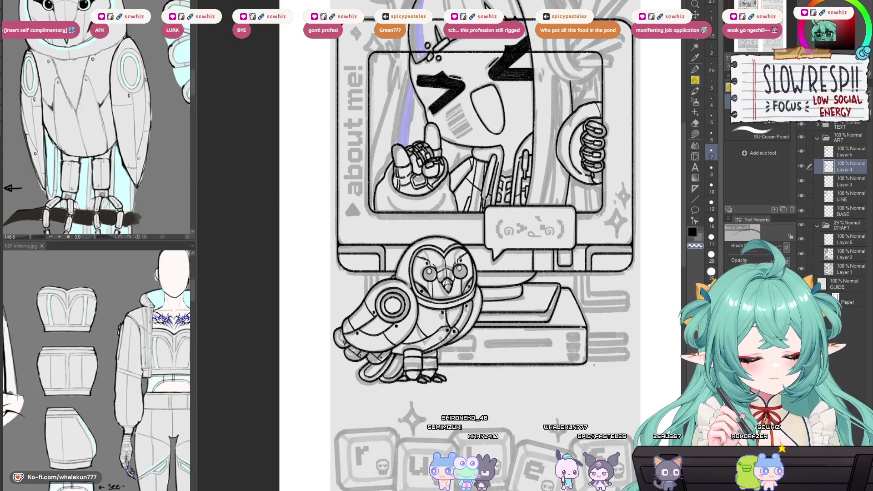
left_click(806, 231)
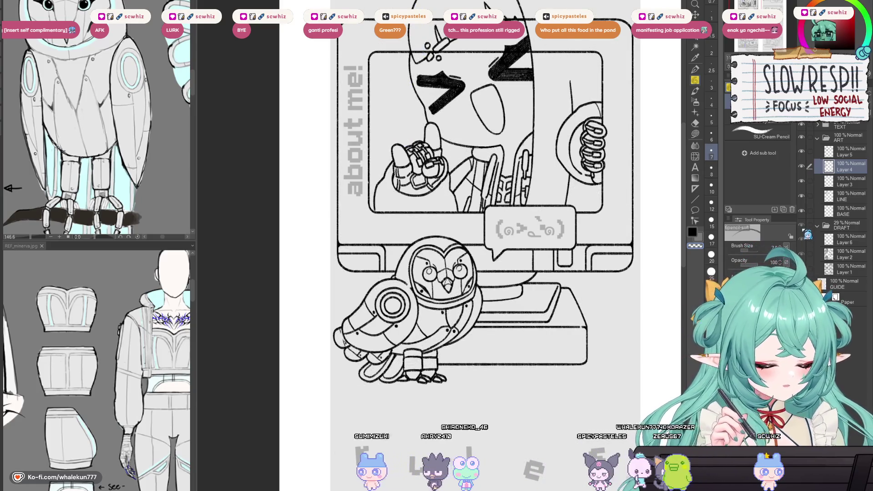
left_click(802, 225)
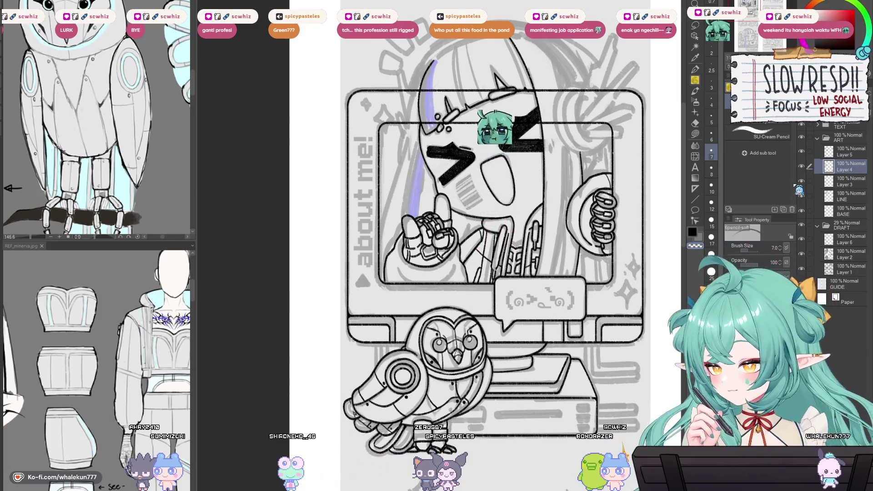
mouse_move(454, 227)
left_mouse_down()
mouse_move(404, 211)
mouse_move(424, 209)
left_mouse_up()
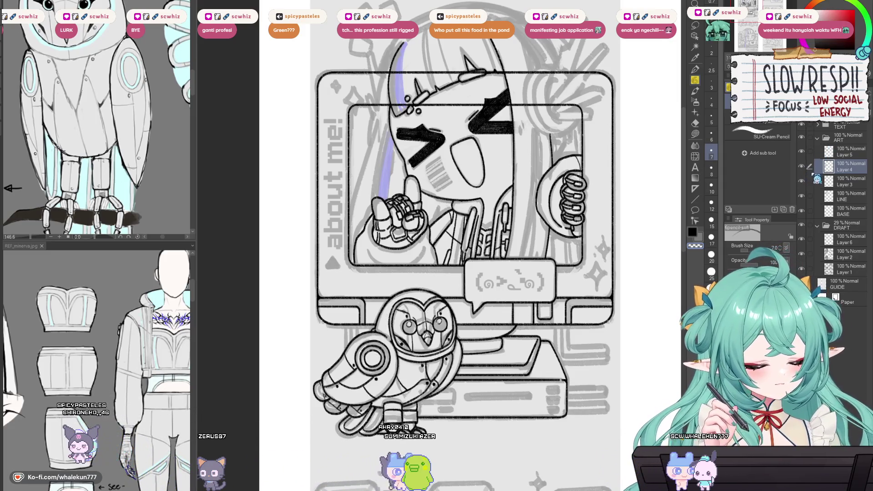
left_click(835, 183)
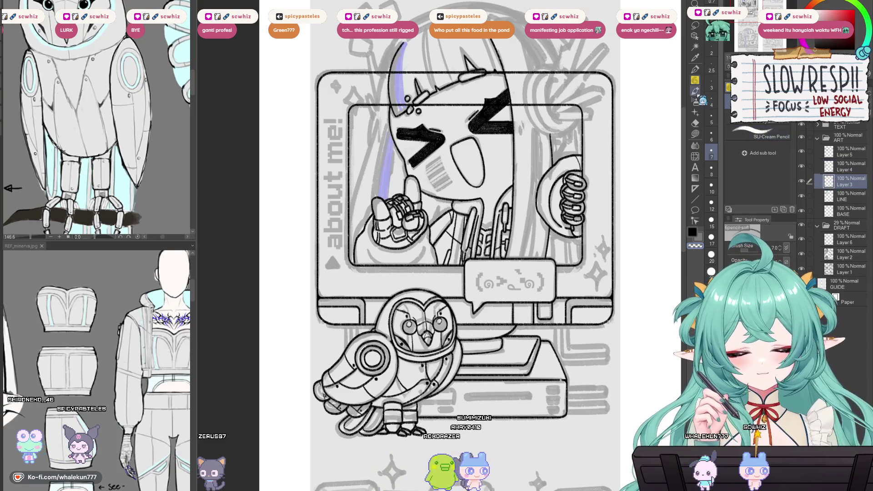
- Widen the Sub View panel and zoom the REF_minerva reference onto the girl illustration
left_click_drag(404, 199, 419, 238)
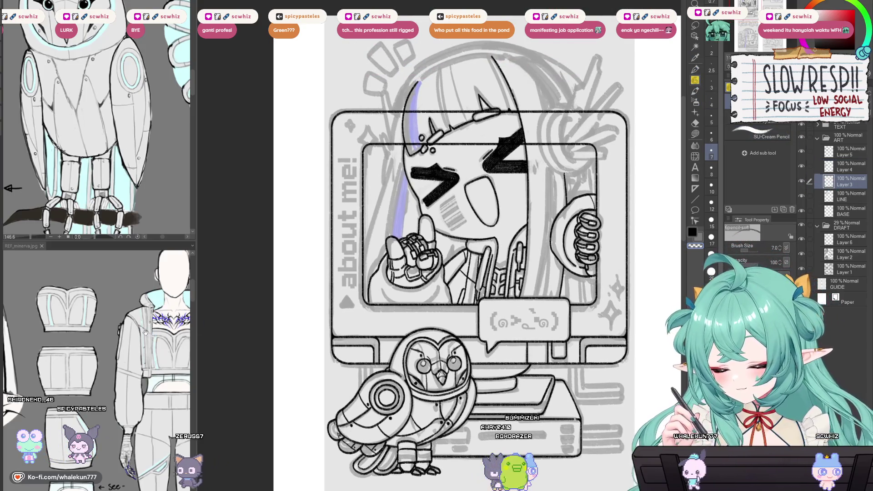
scroll(122, 348, "down", 3)
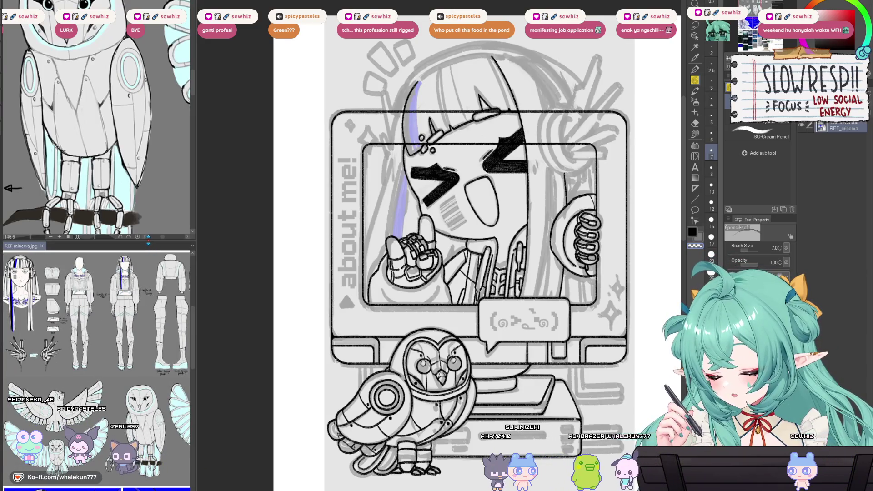
left_click_drag(96, 248, 96, 313)
scroll(135, 412, "up", 2)
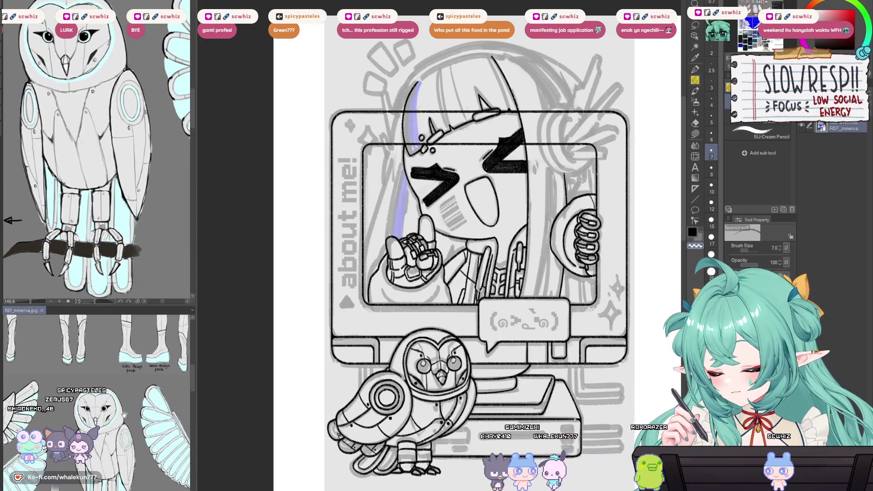
left_click_drag(124, 414, 122, 386)
scroll(140, 233, "down", 3)
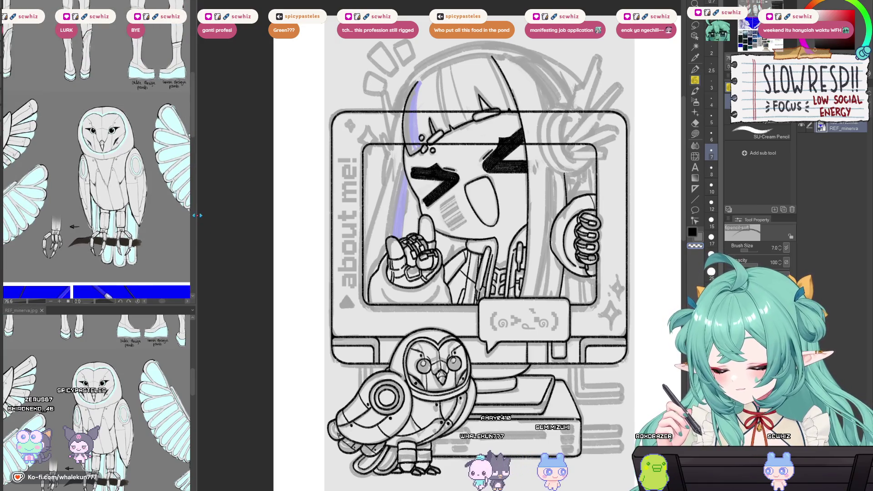
left_click_drag(194, 214, 269, 214)
scroll(180, 283, "down", 3)
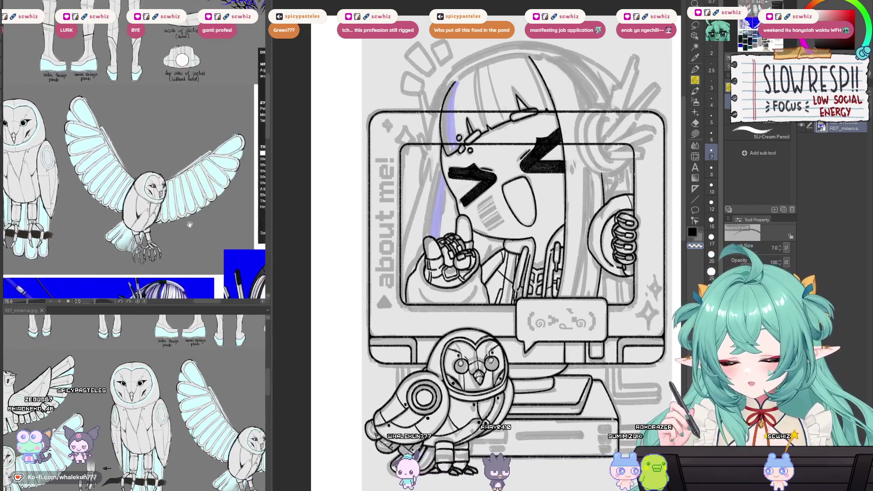
scroll(166, 211, "up", 5)
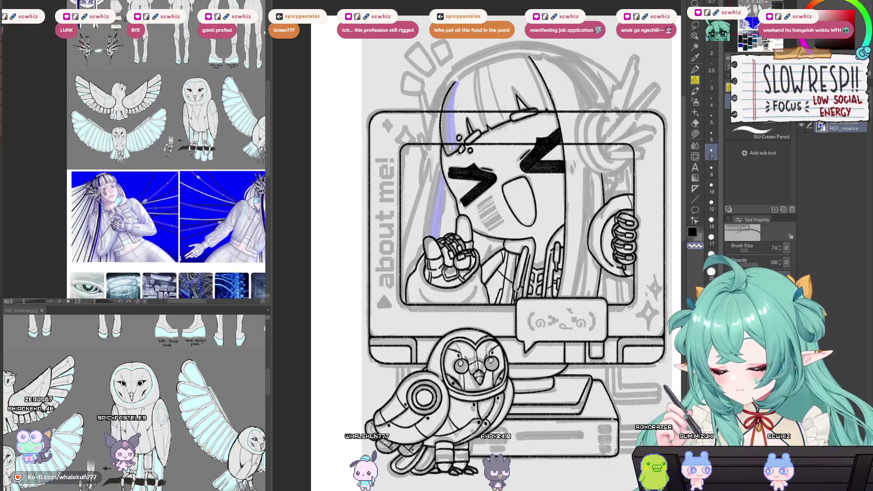
scroll(170, 230, "down", 2)
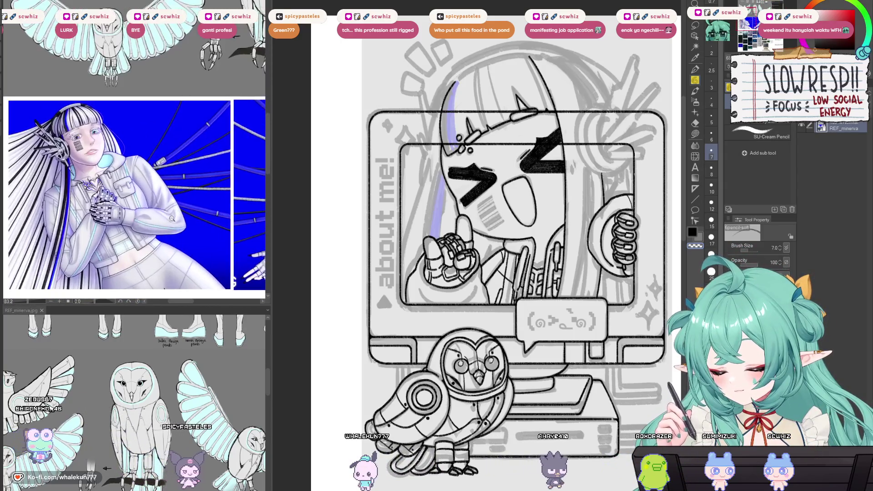
- Return to the main canvas and zoom in toward the character's face
left_click(513, 221)
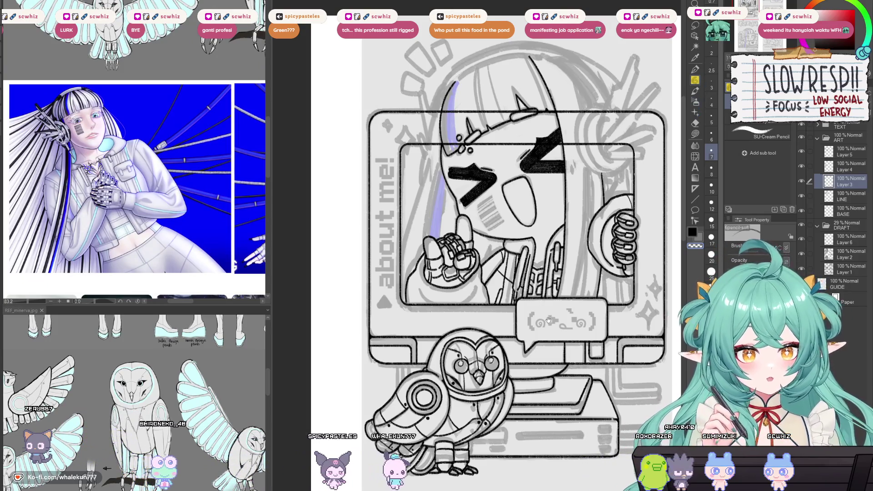
left_click_drag(554, 281, 528, 335)
scroll(532, 316, "up", 3)
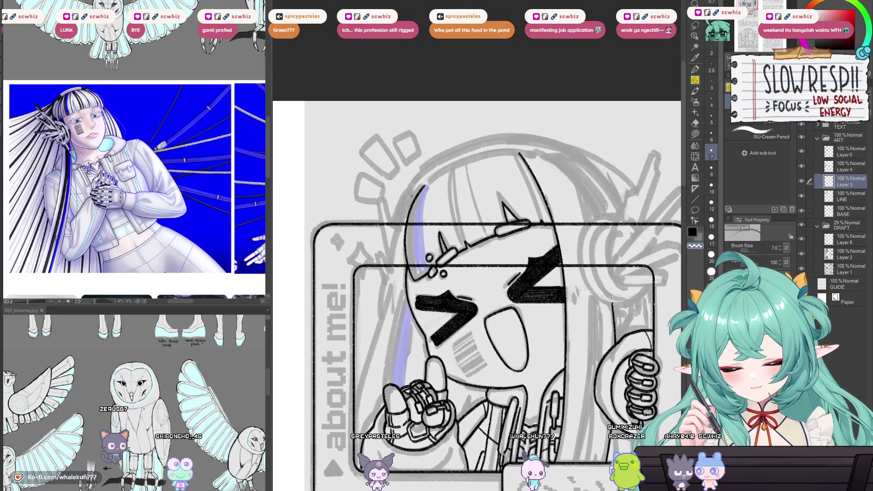
- Ink the hair's left edge, undoing and redrawing several attempts while mirroring to check
left_click_drag(425, 186, 392, 284)
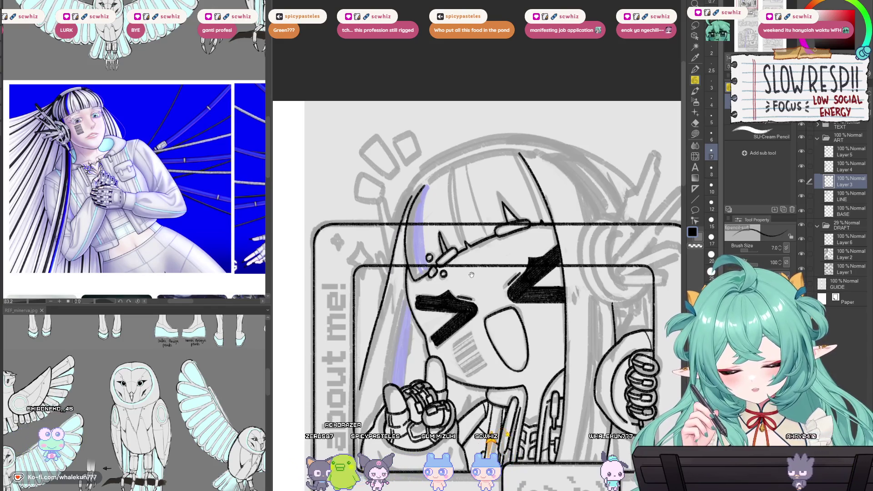
key("h")
key("h")
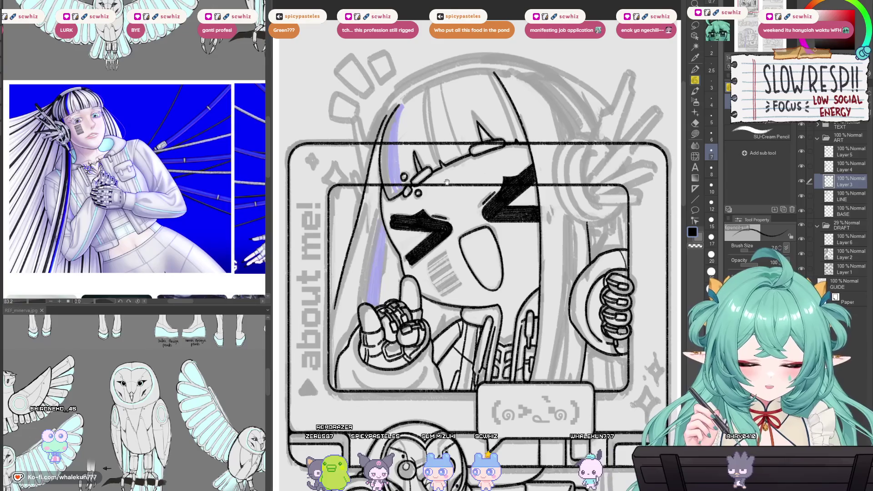
left_click_drag(379, 212, 404, 191)
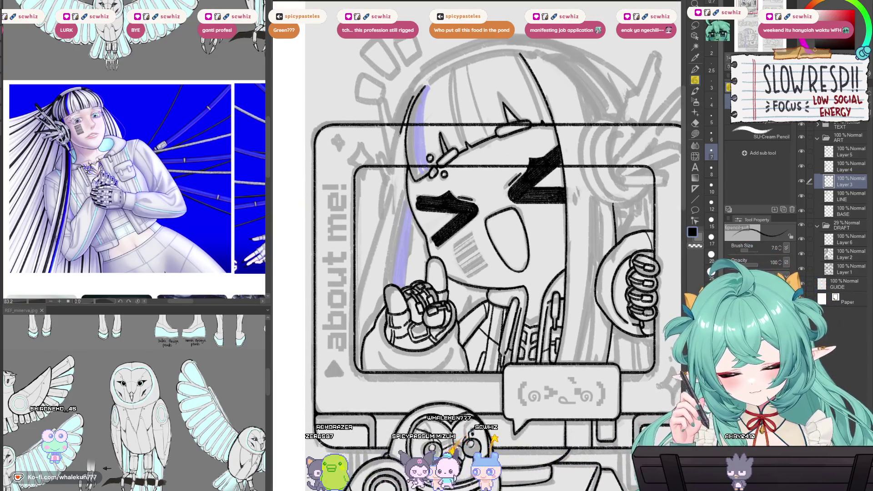
key("ctrl+z")
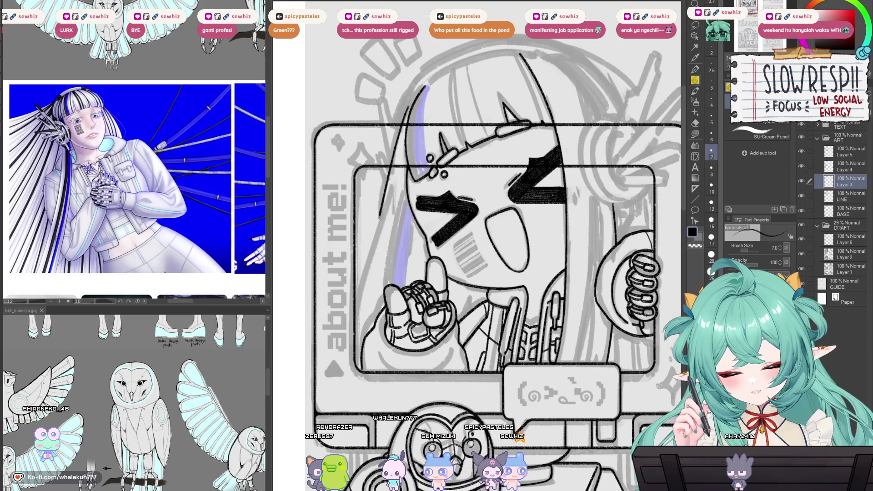
left_click_drag(407, 111, 348, 293)
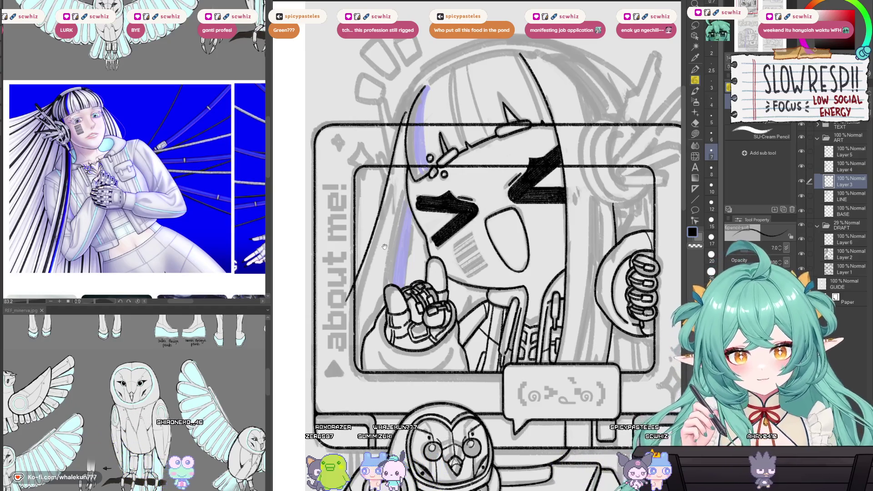
key("h")
key("h")
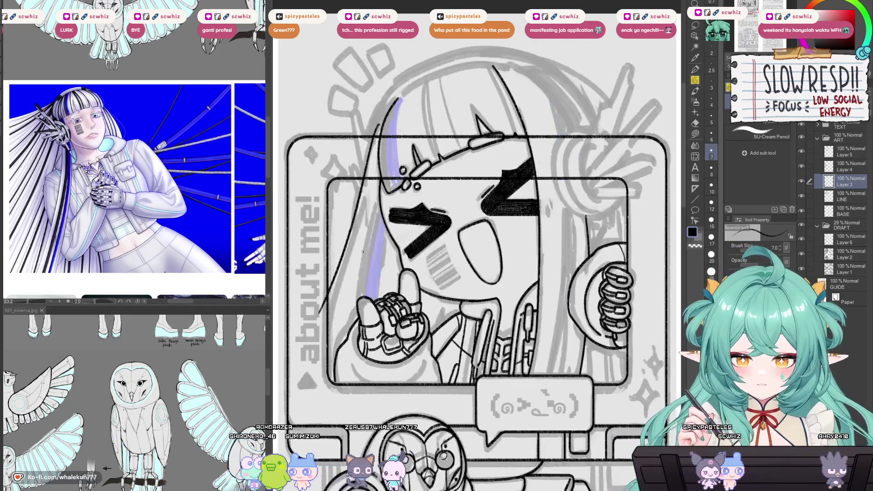
key("ctrl+z")
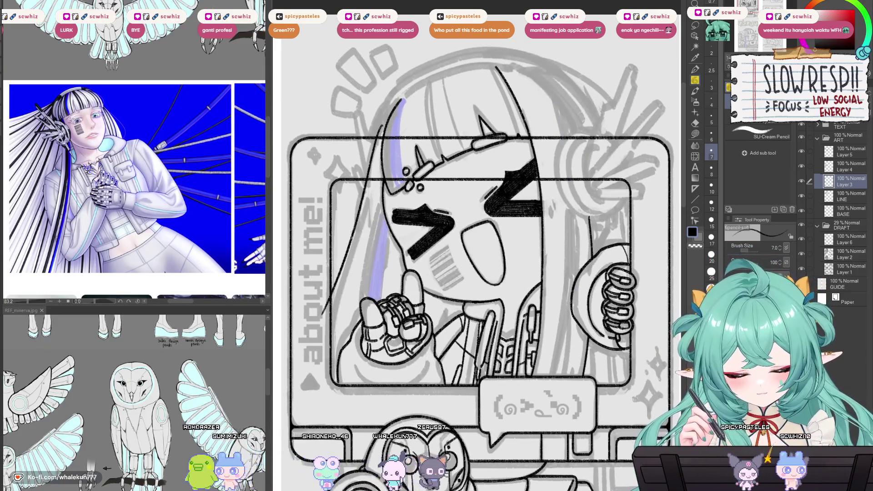
left_click_drag(379, 130, 356, 245)
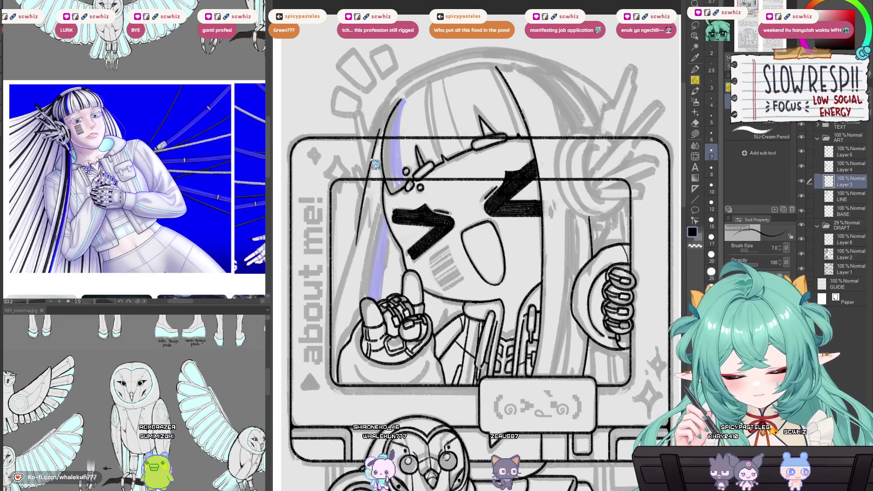
left_click_drag(377, 143, 348, 262)
key("ctrl+z")
left_click_drag(378, 138, 331, 321)
key("ctrl+z")
left_click_drag(344, 315, 359, 292)
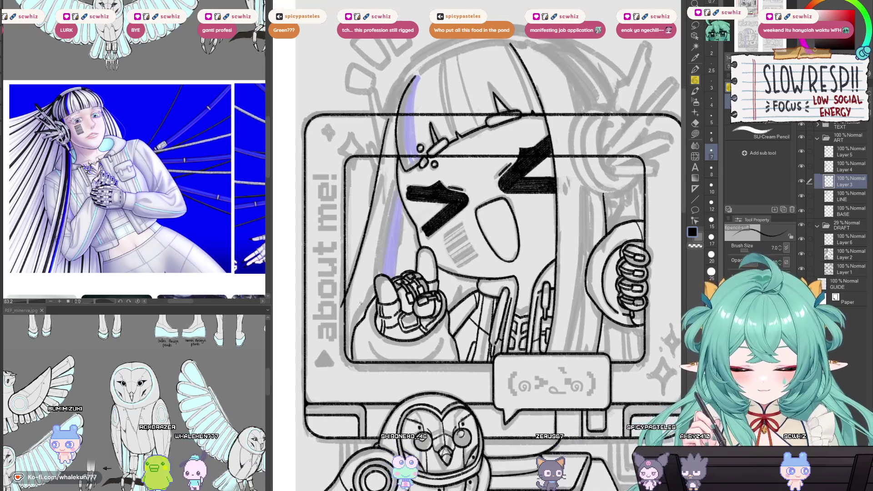
- Zoom in on the face and extend the purple streak down the hair's edge
key("e")
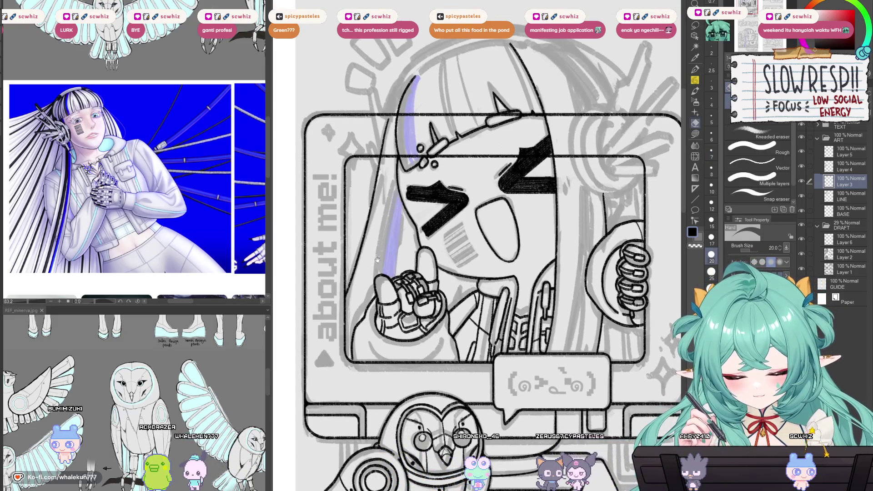
left_click_drag(378, 259, 361, 239)
key("p")
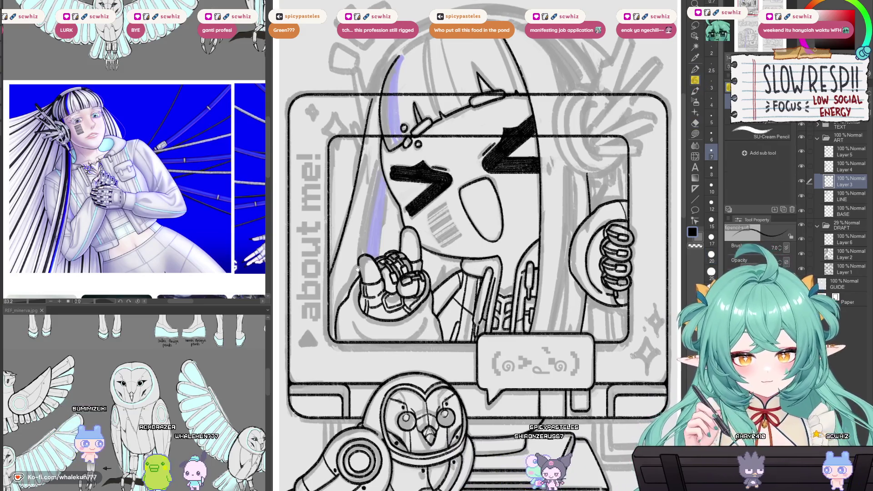
key("ctrl+plus")
key("ctrl+plus")
key("ctrl+plus")
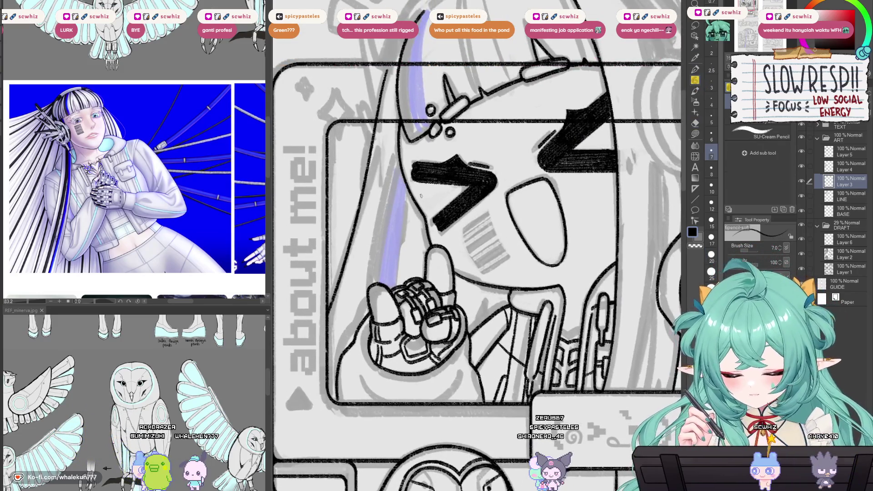
left_click_drag(409, 193, 393, 267)
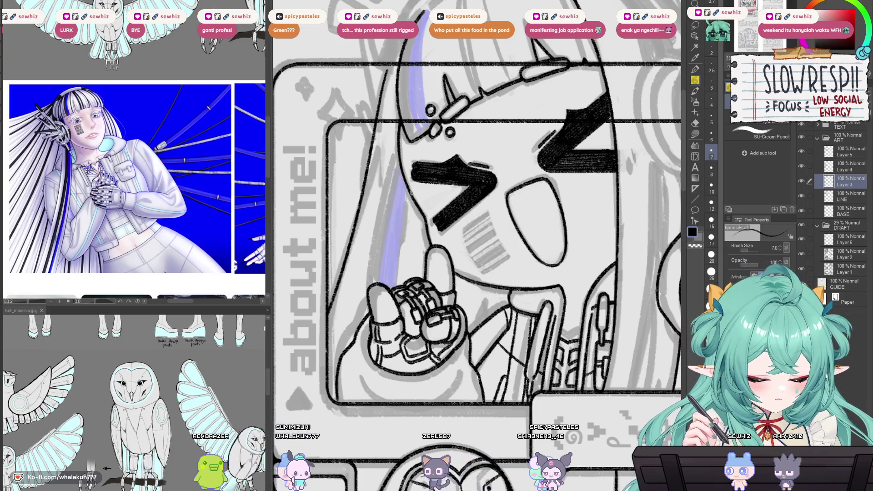
key("e")
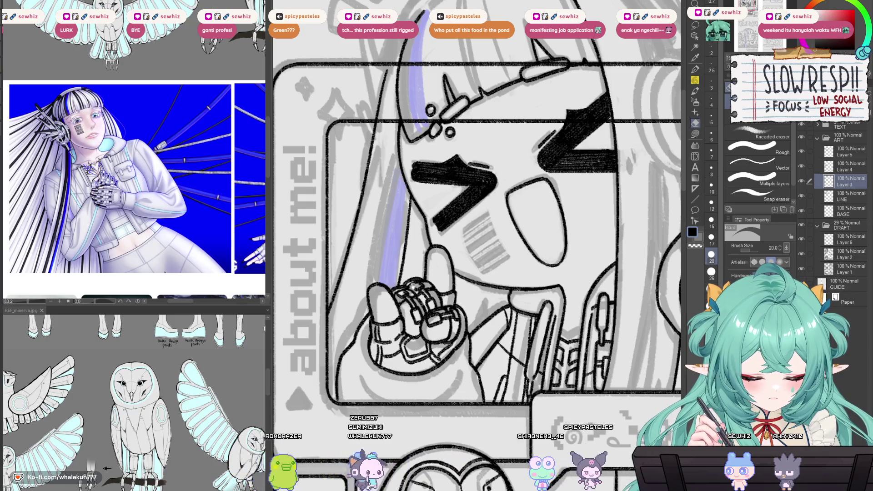
left_click_drag(477, 245, 459, 251)
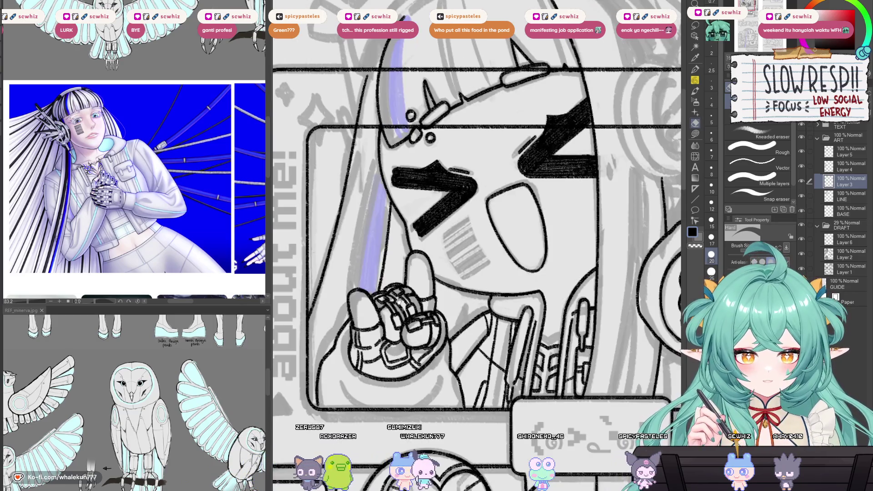
left_click_drag(472, 332, 505, 339)
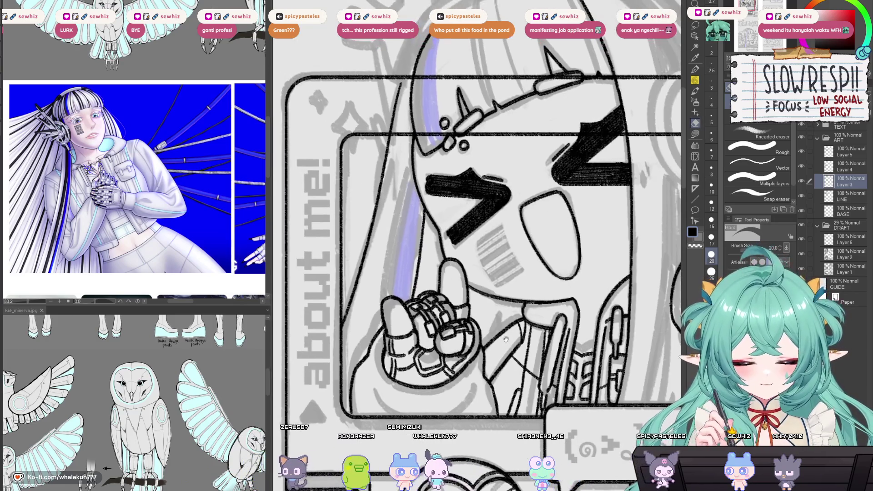
key("p")
left_click_drag(452, 311, 413, 309)
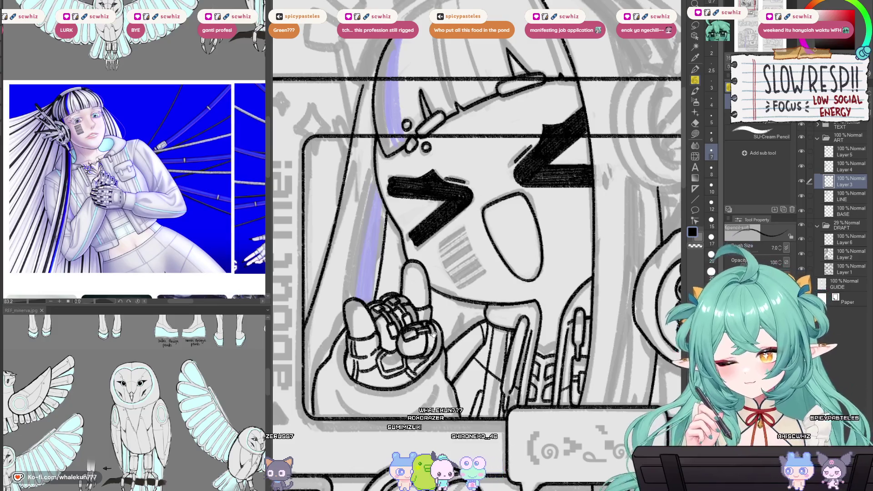
- Erase the upper end of the hair outline with the Kneaded eraser
scroll(449, 335, "up", 5)
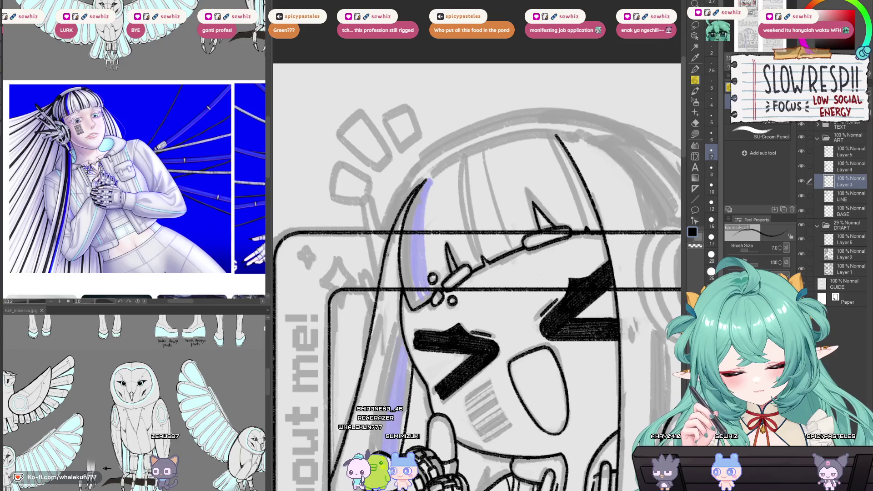
scroll(421, 190, "up", 2)
scroll(422, 190, "down", 5)
scroll(476, 260, "up", 6)
scroll(475, 259, "down", 2)
scroll(418, 236, "up", 2)
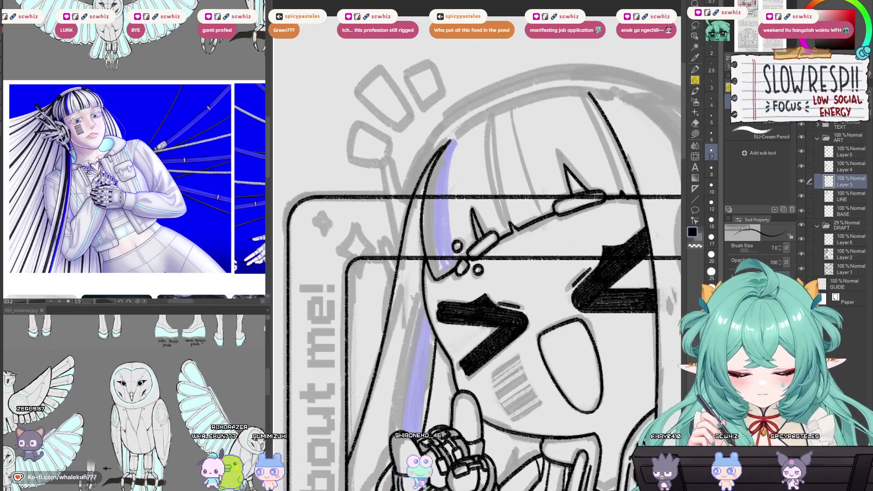
key("e")
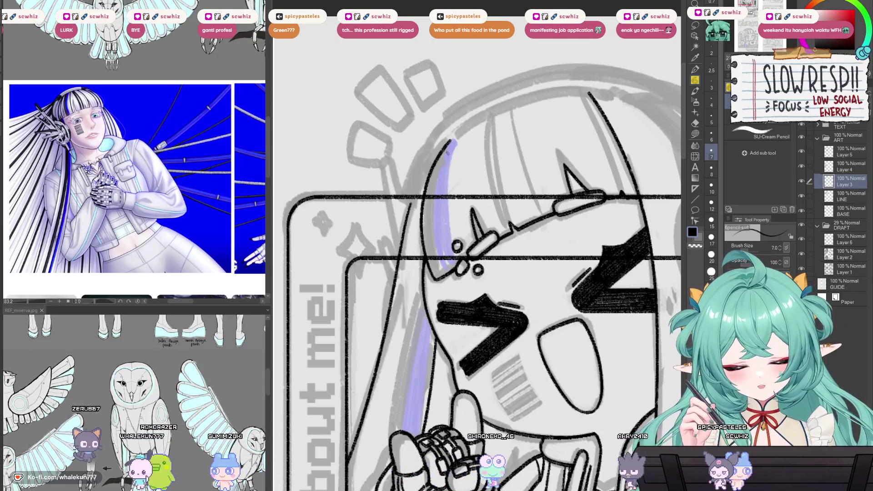
left_click_drag(450, 138, 430, 175)
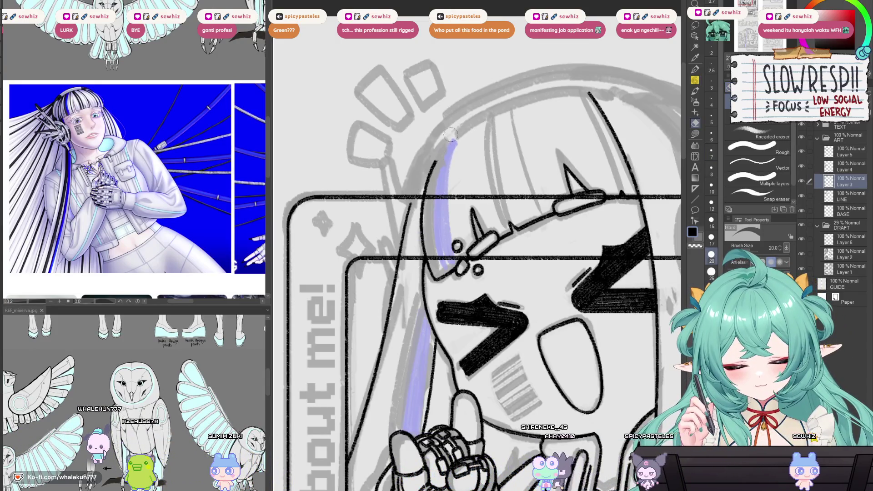
scroll(436, 149, "down", 2)
scroll(441, 227, "up", 2)
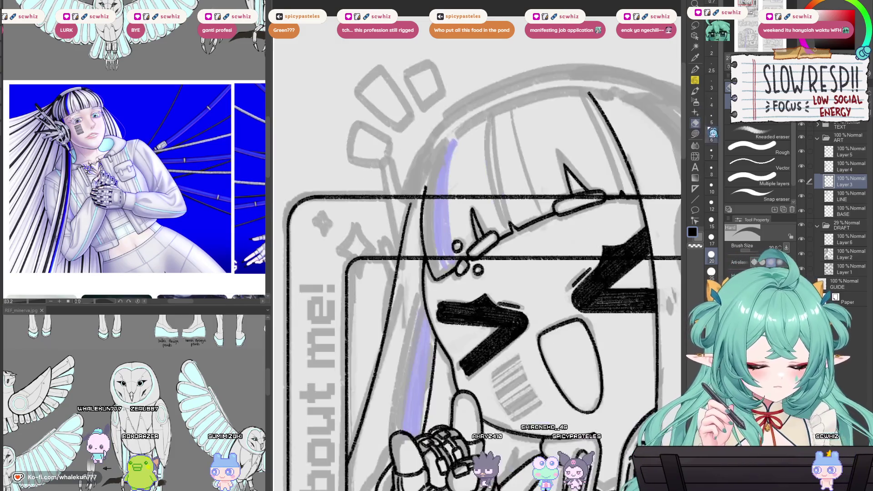
scroll(443, 238, "up", 1)
key("p")
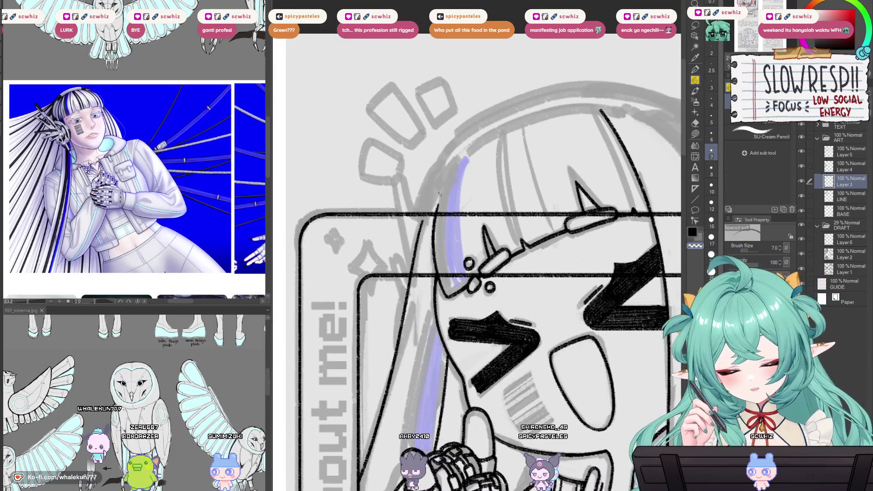
- Make Layer 3 active again after briefly selecting the LINE layer, with the pencil ready
key("e")
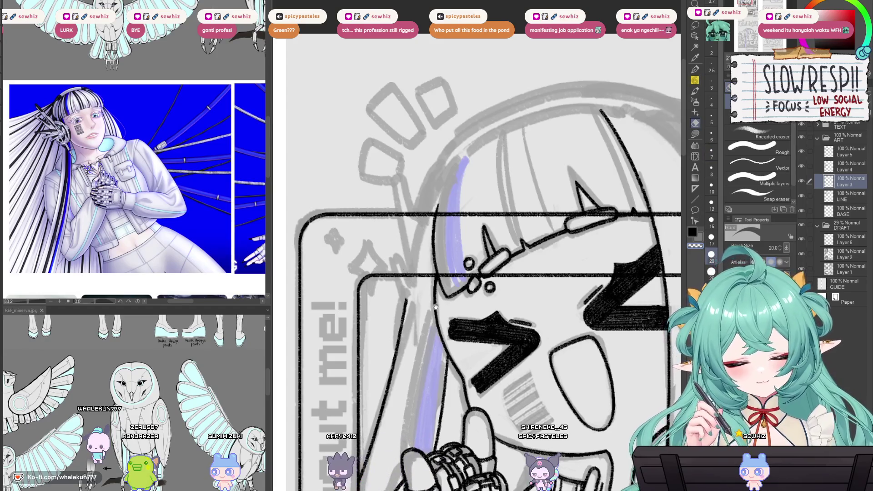
left_click_drag(435, 307, 425, 243)
key("alt+bracketleft")
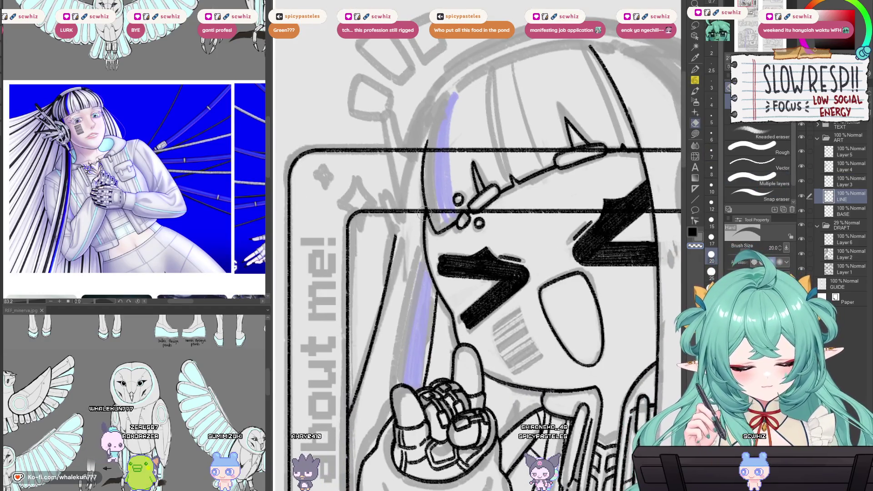
left_click(842, 184)
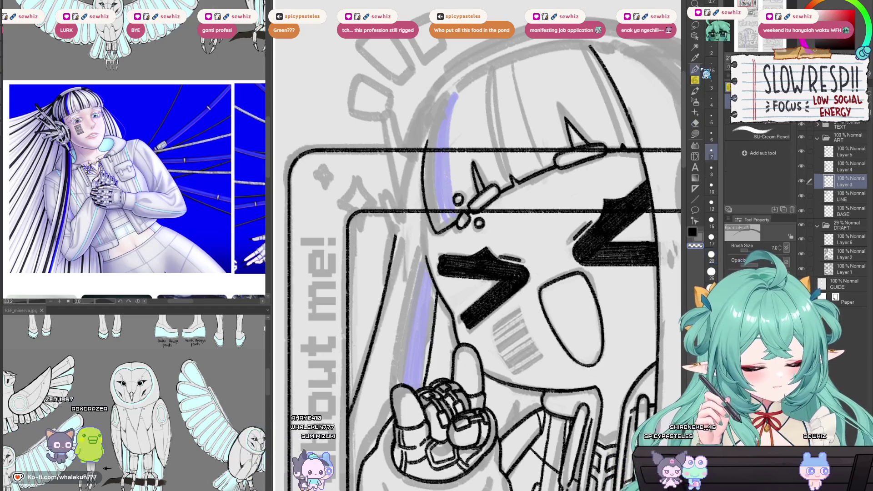
key("p")
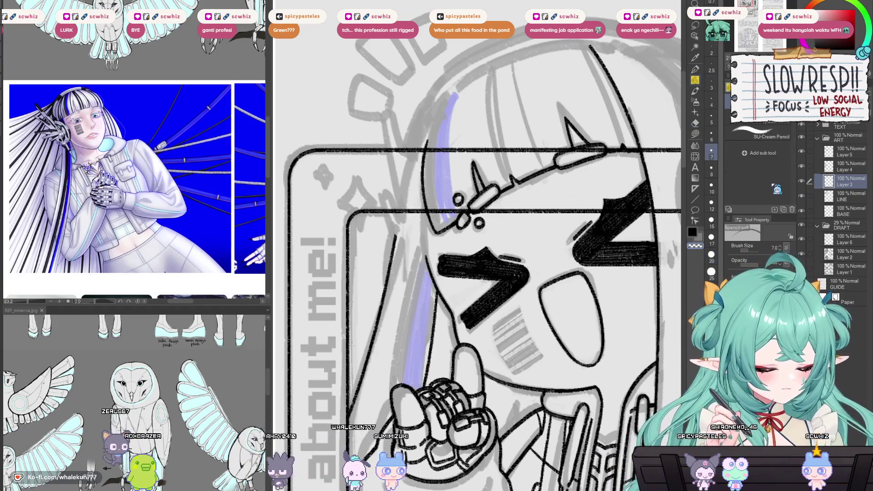
- Redraw the short curved line left of the face and add a line down from the hair edge
left_click_drag(446, 236, 449, 258)
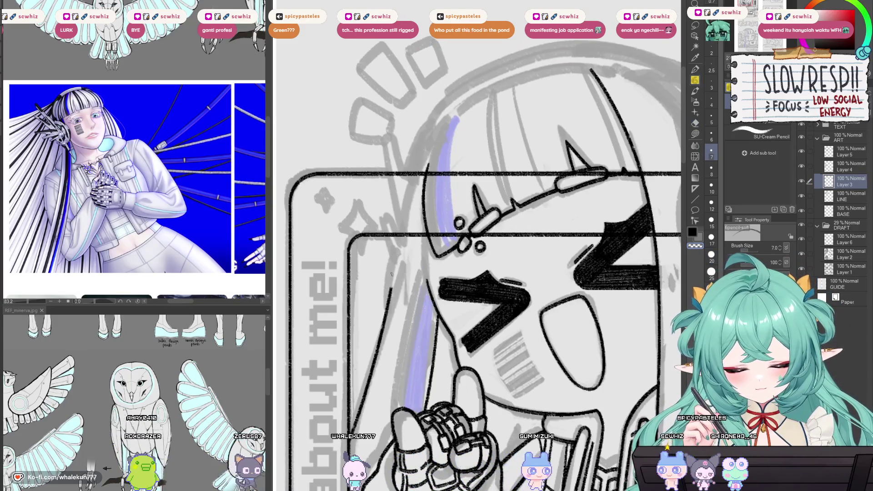
left_click_drag(402, 272, 436, 257)
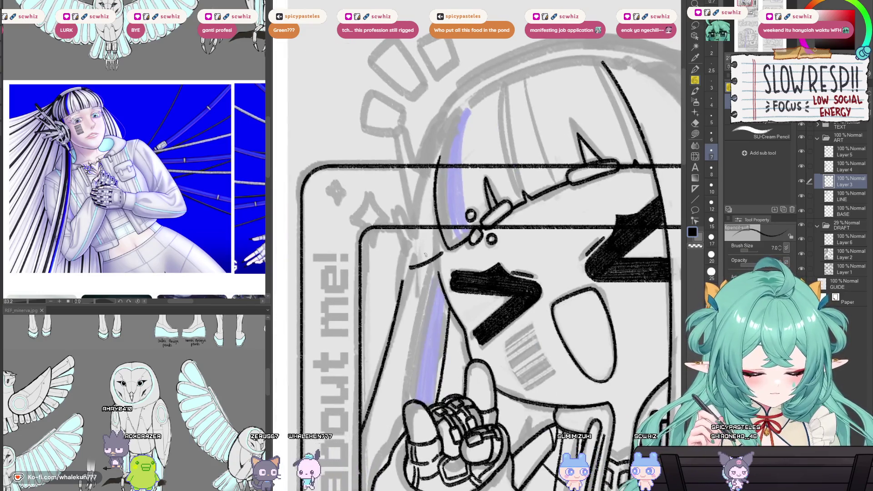
key("h")
key("h")
key("ctrl+z")
left_click_drag(443, 249, 410, 273)
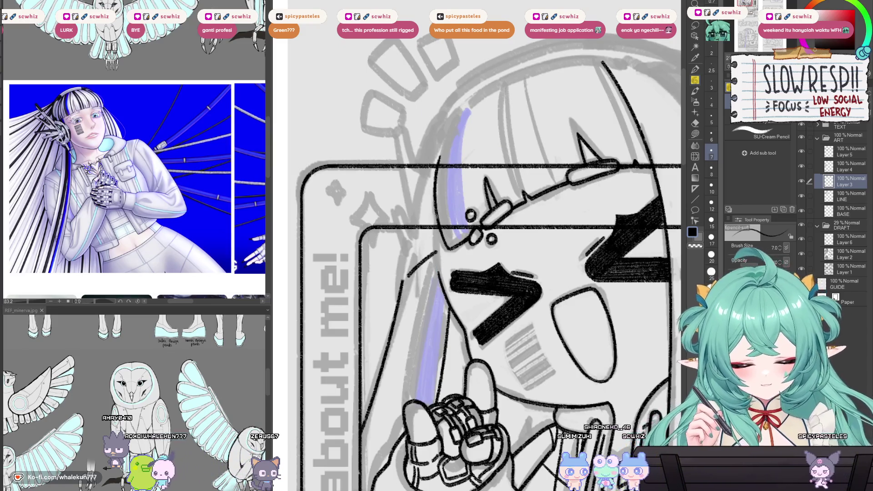
key("h")
left_click_drag(541, 269, 507, 257)
key("h")
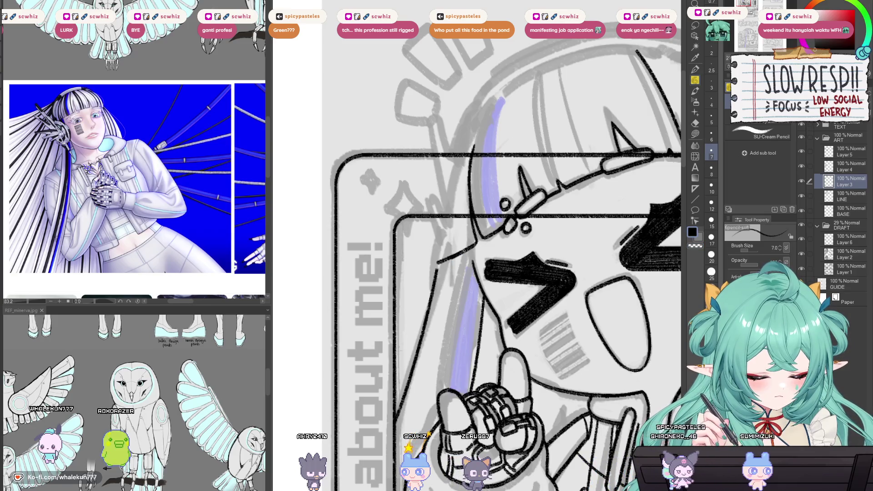
scroll(460, 251, "down", 5)
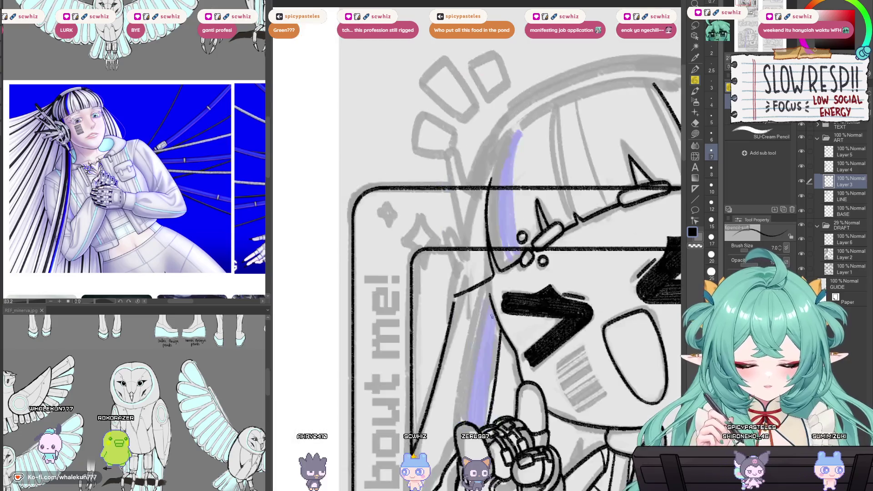
scroll(457, 234, "up", 4)
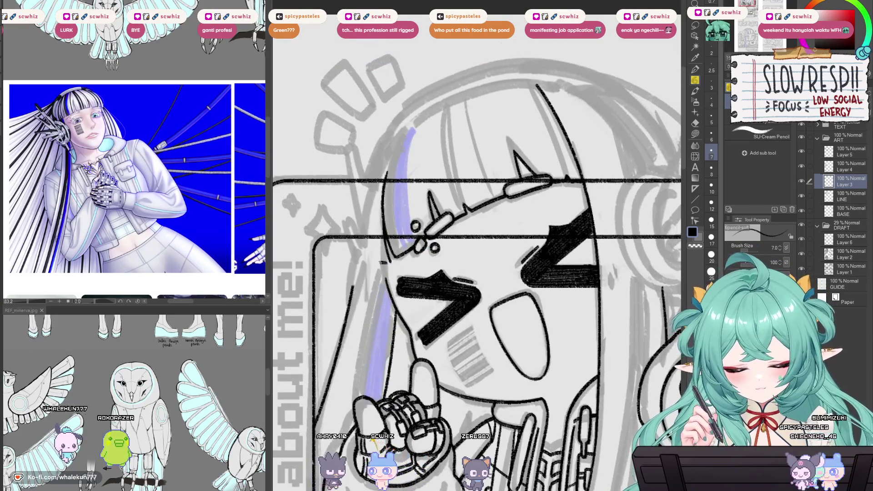
left_click_drag(382, 262, 355, 277)
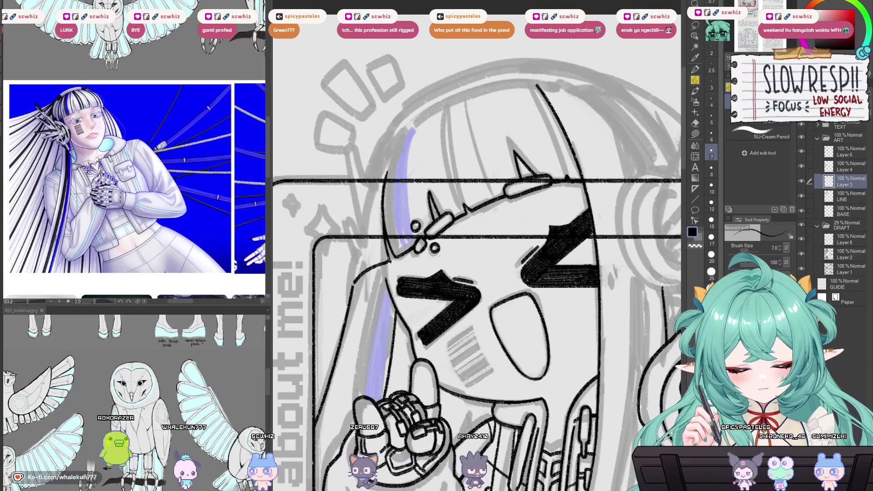
left_click_drag(389, 266, 363, 293)
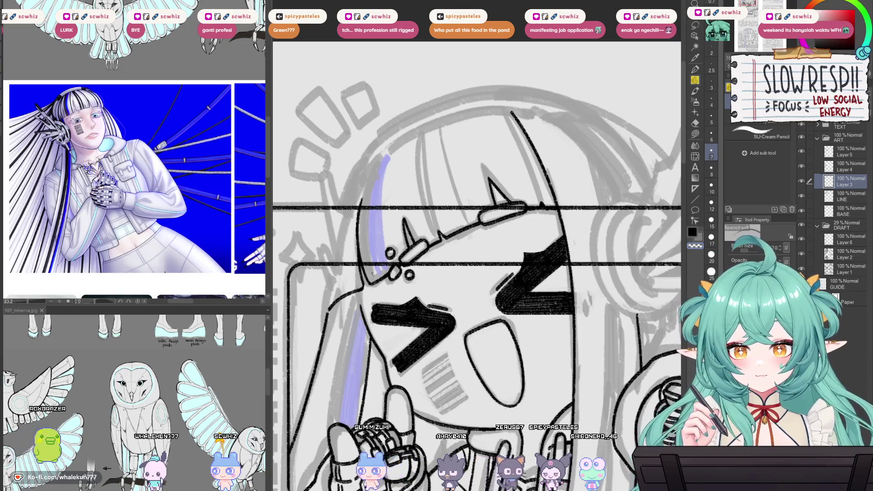
- Tilt the canvas slightly and draw a dark pencil stroke along the hair edge
mouse_move(414, 349)
left_mouse_down()
mouse_move(473, 275)
mouse_move(479, 285)
mouse_move(550, 278)
left_mouse_up()
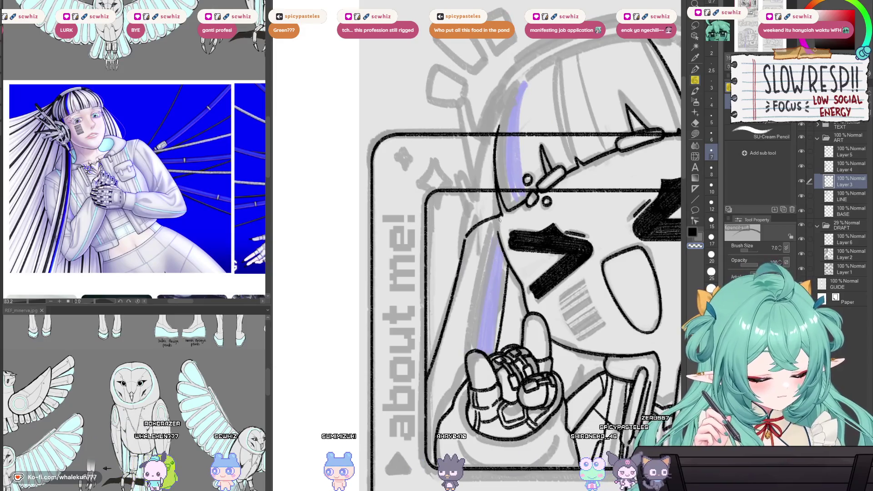
key("e")
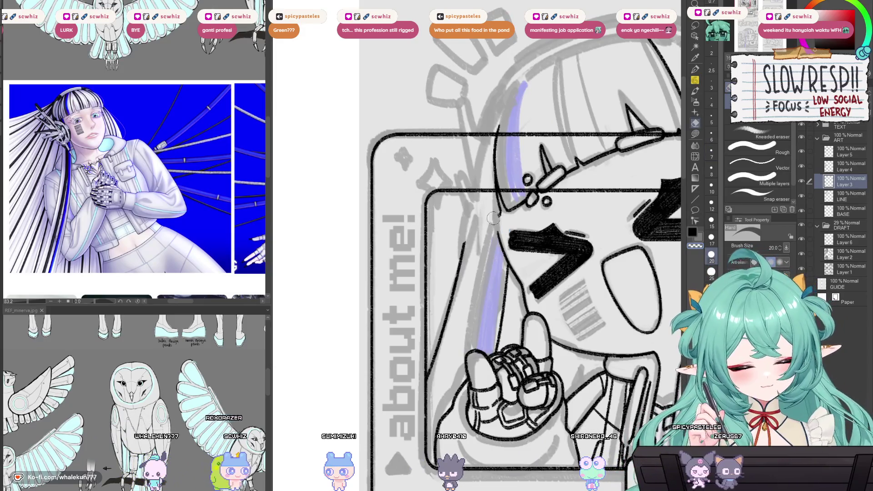
left_click_drag(502, 204, 495, 203)
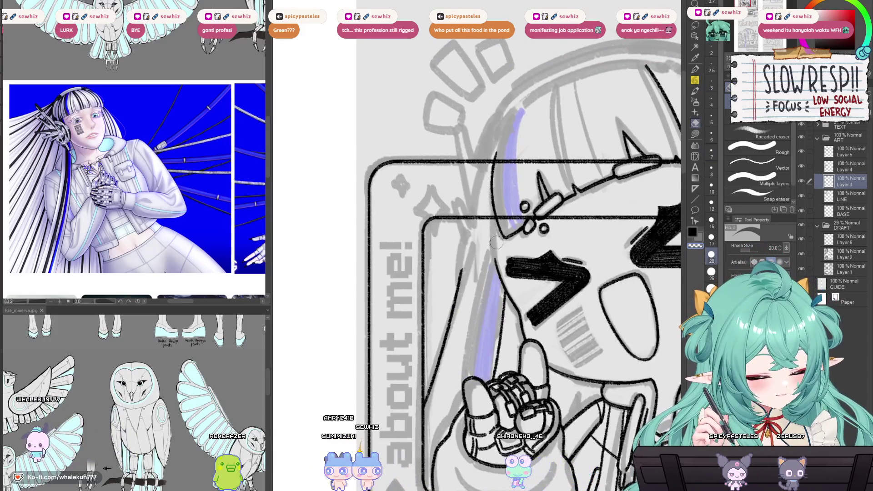
key("p")
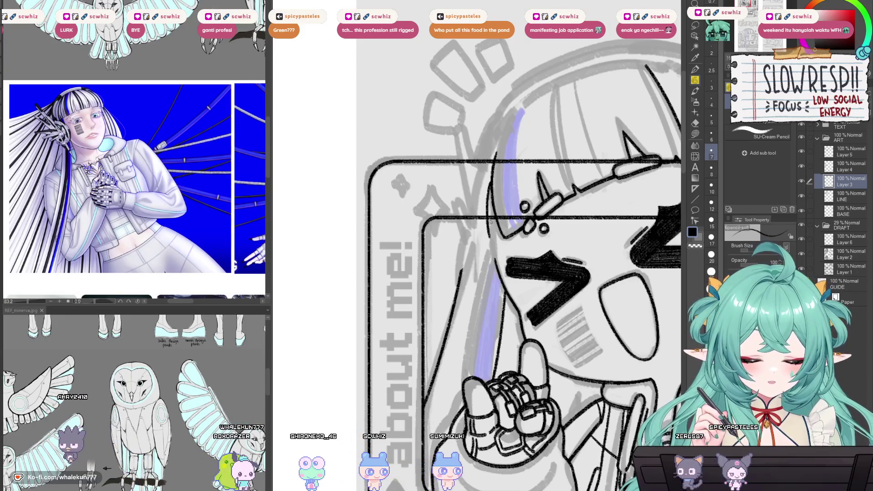
left_click_drag(473, 290, 487, 303)
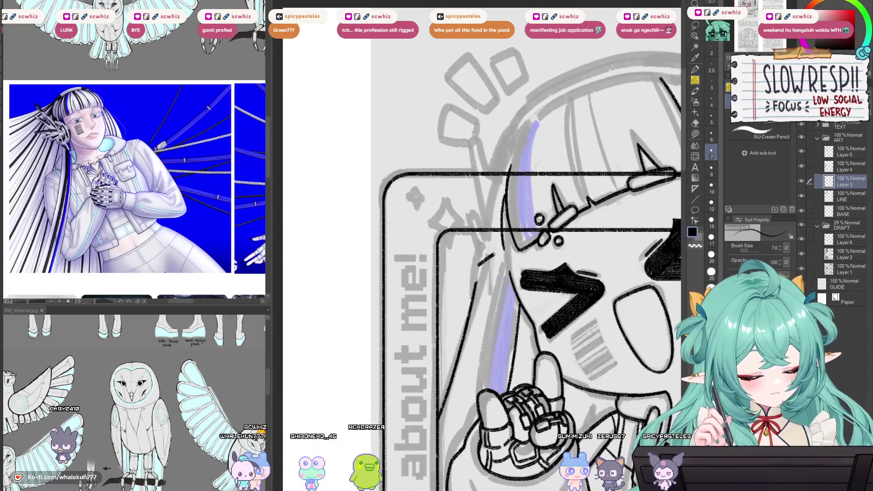
left_click_drag(473, 277, 503, 258)
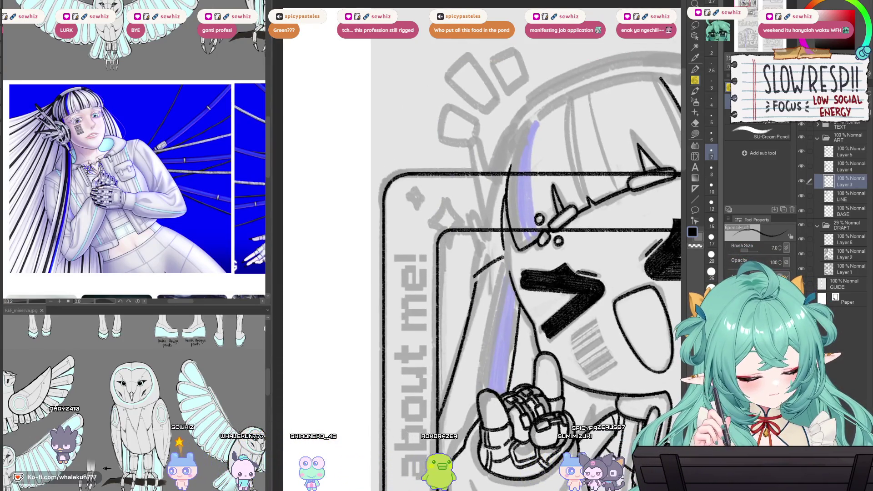
- Mirror the view to check, undo the recent pencil strokes, and end in normal orientation
key("h")
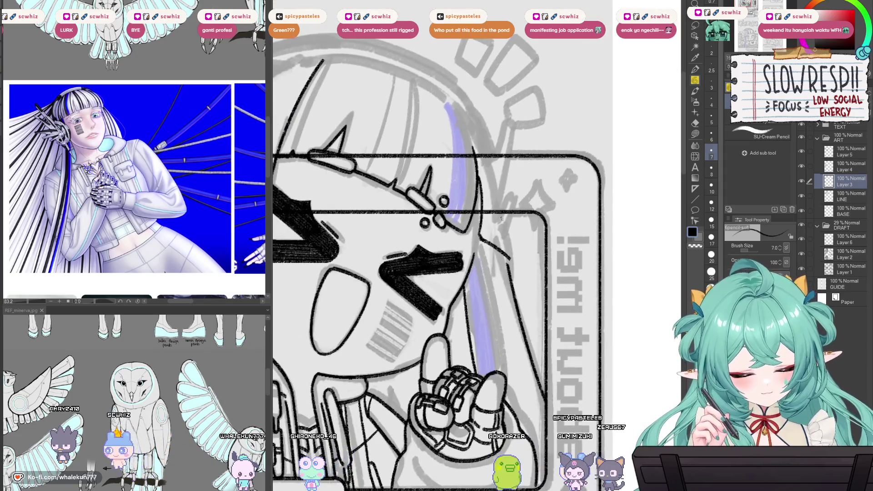
key("ctrl+z")
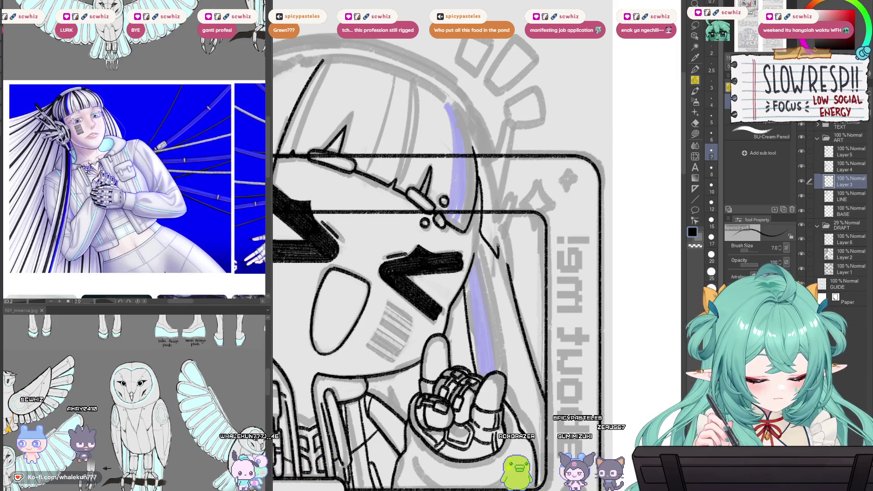
key("h")
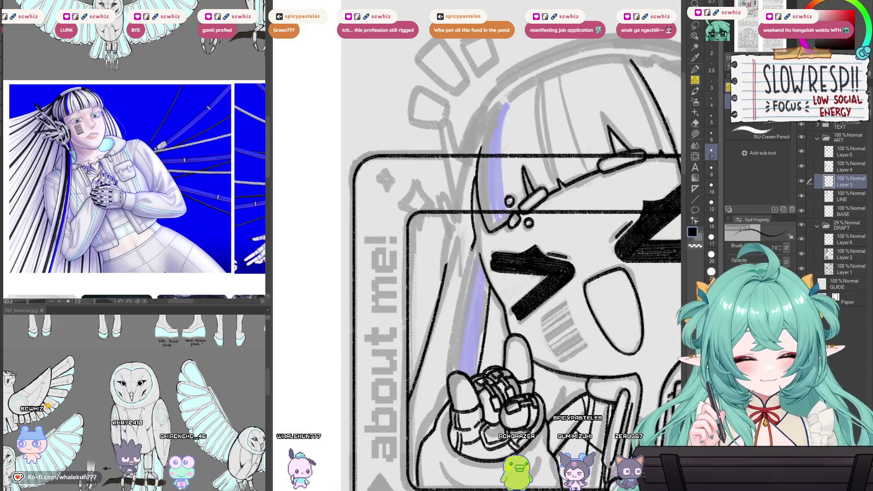
key("h")
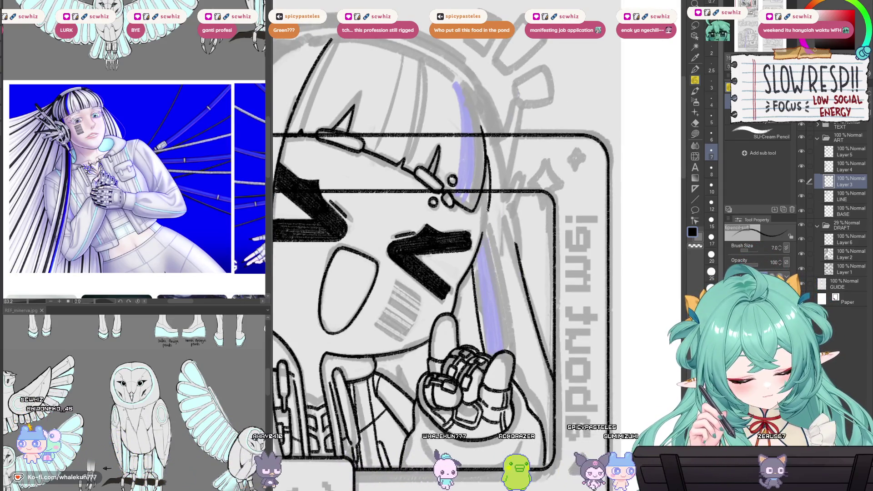
key("h")
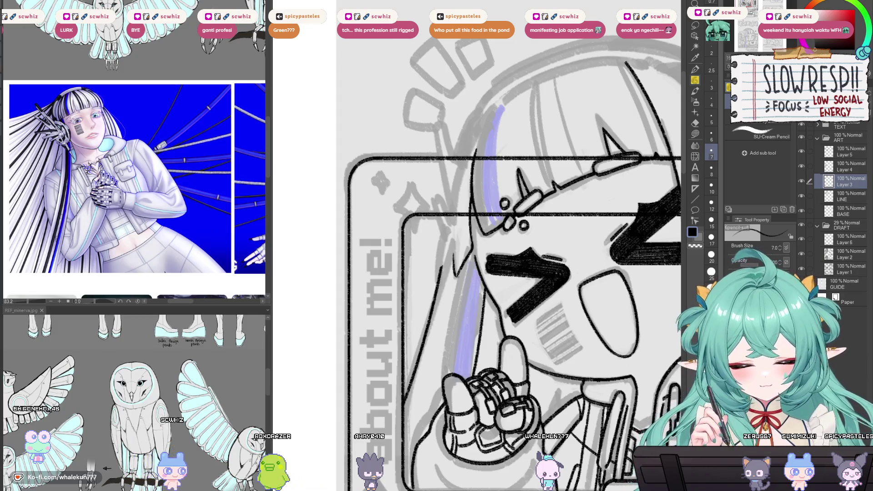
scroll(509, 245, "up", 1)
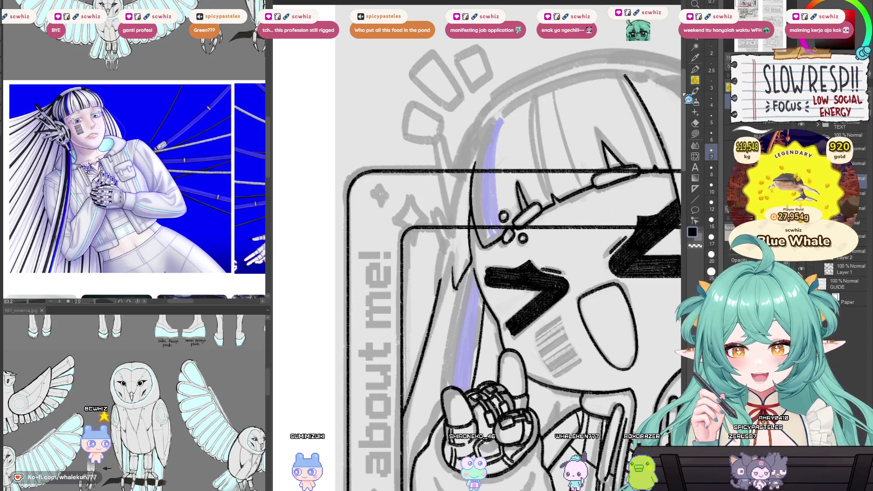
- Draw one long SU-Cream Pencil line down the girl's left hair outline beside her face
left_click_drag(500, 273, 452, 259)
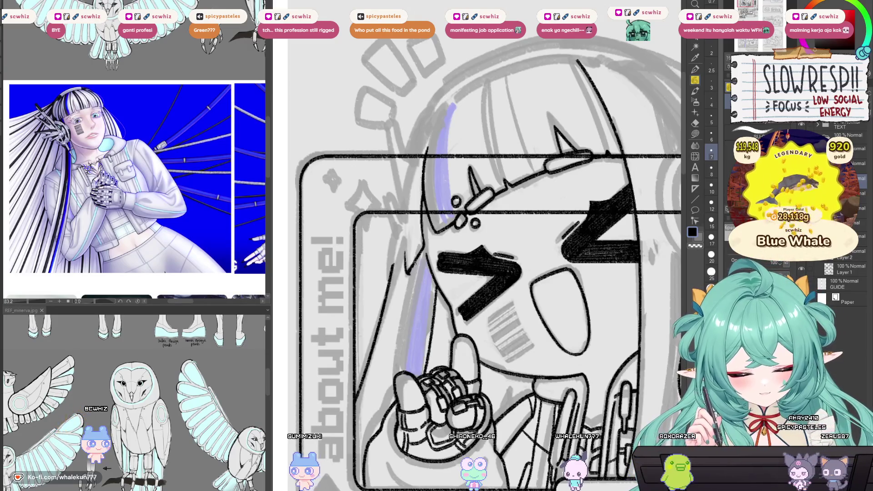
left_click_drag(426, 130, 420, 161)
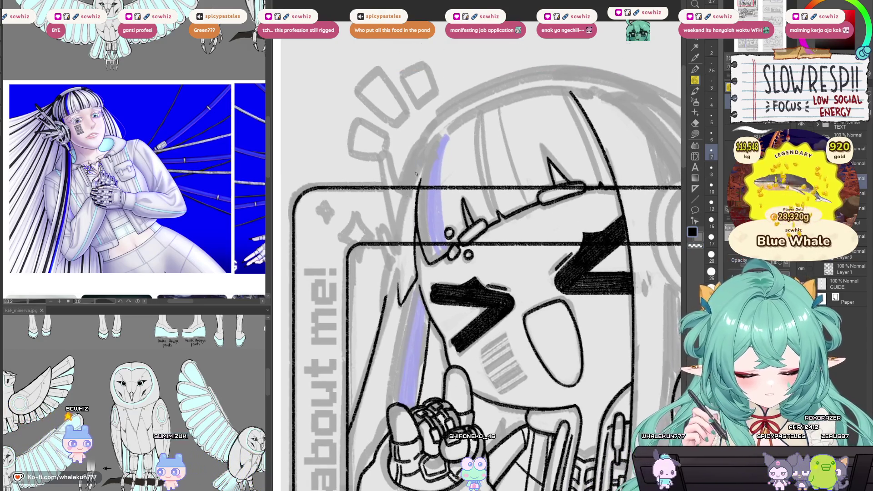
left_click_drag(423, 167, 399, 275)
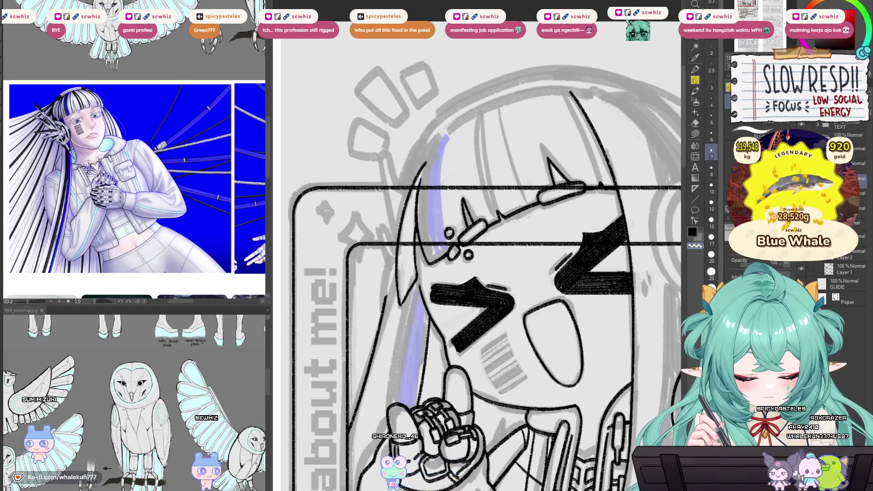
scroll(400, 277, "up", 2)
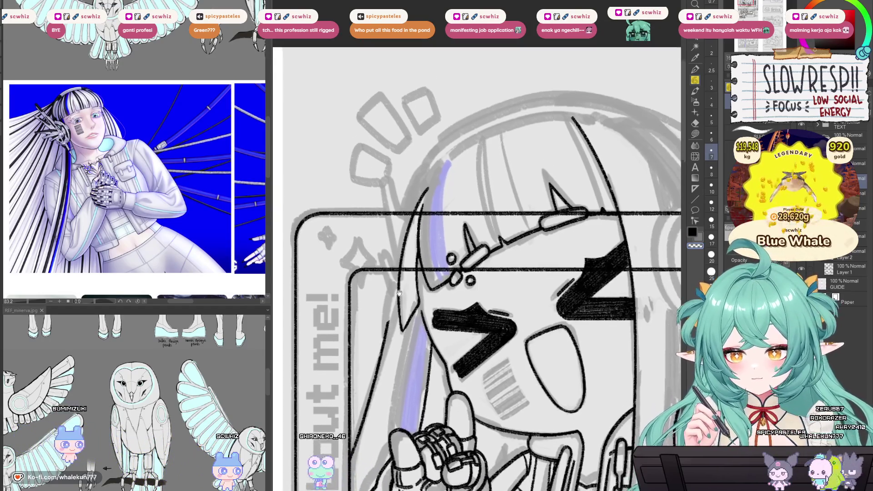
left_click_drag(402, 277, 407, 248)
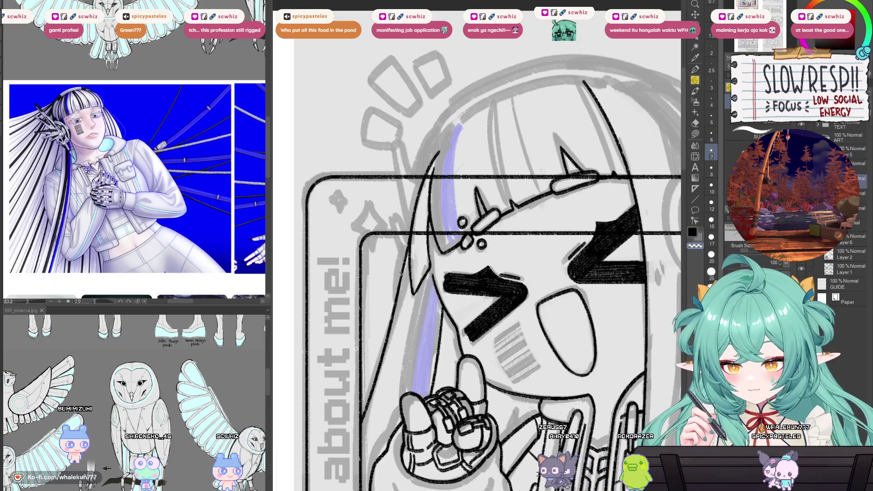
mouse_move(473, 348)
left_mouse_down()
mouse_move(445, 248)
mouse_move(432, 257)
mouse_move(423, 289)
mouse_move(433, 284)
left_mouse_up()
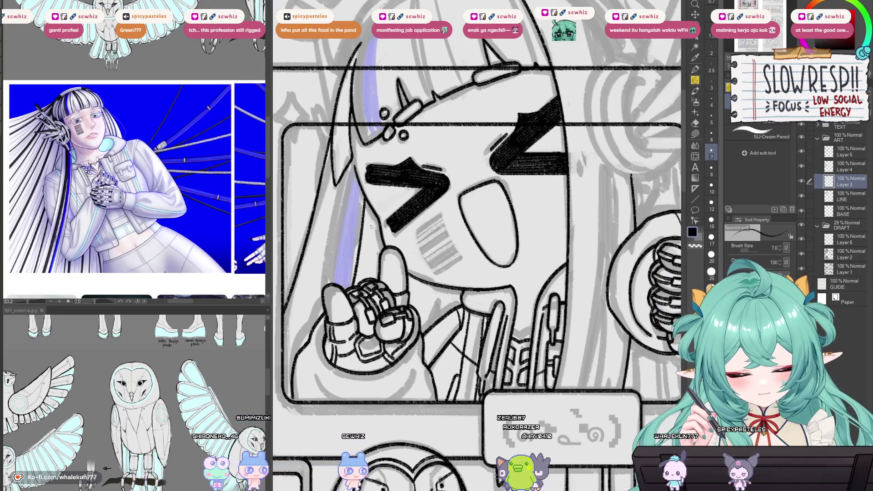
scroll(428, 259, "down", 3)
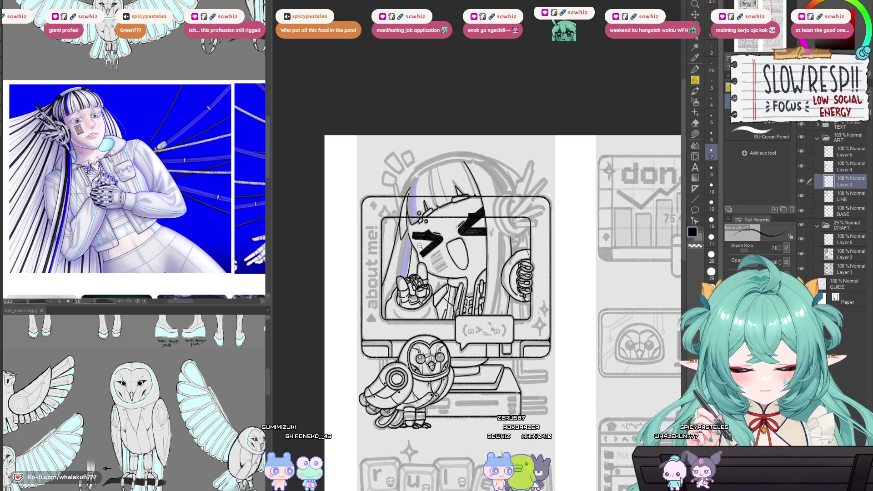
- Zoom in close on the hair beside the ear and switch back to the pencil
scroll(419, 245, "up", 2)
scroll(413, 271, "up", 1)
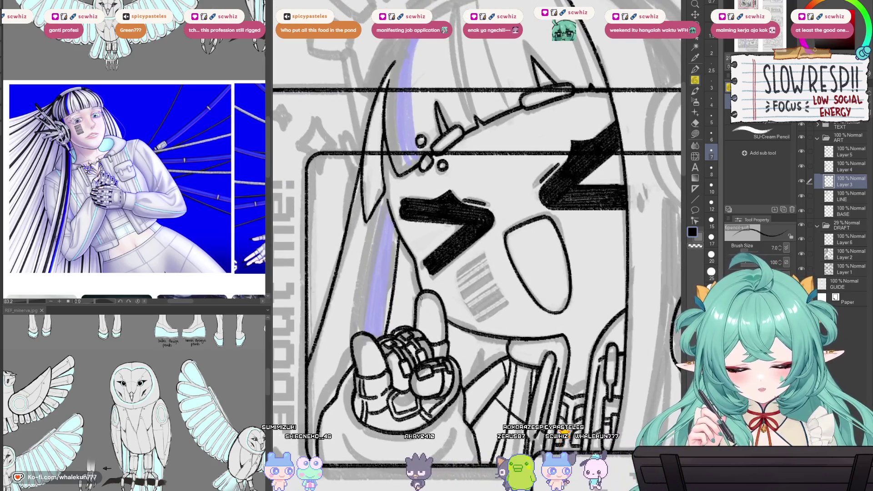
scroll(419, 297, "down", 3)
mouse_move(579, 276)
left_mouse_down()
mouse_move(460, 307)
mouse_move(530, 307)
left_mouse_up()
key("h")
key("h")
scroll(460, 307, "up", 1)
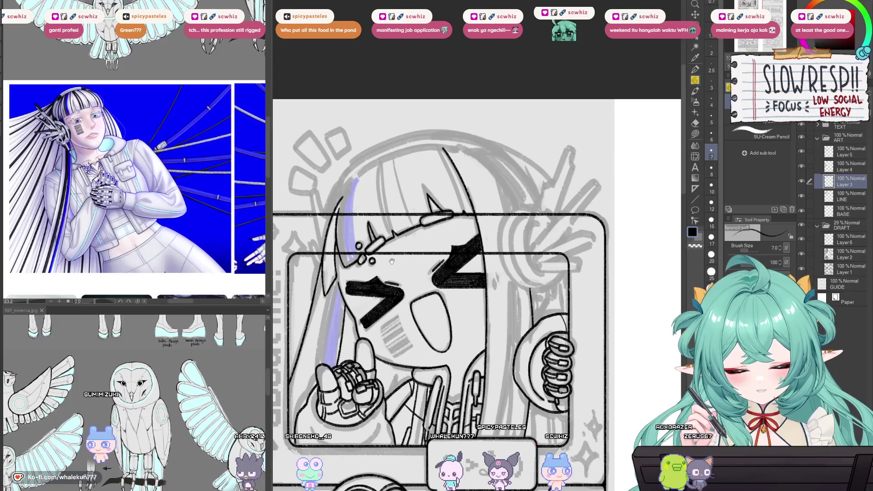
left_click_drag(392, 260, 423, 239)
scroll(406, 212, "up", 3)
key("e")
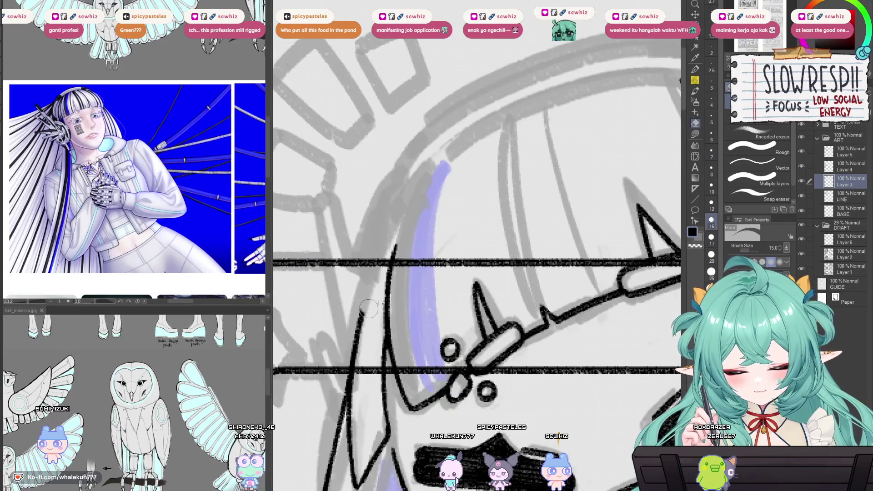
key("p")
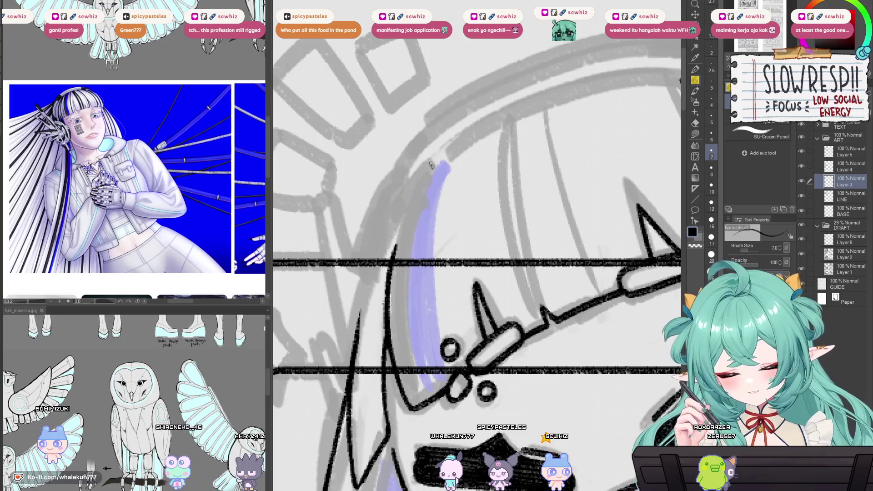
- Draw the long curved outer hair line, undoing and redrawing it several times until clean
left_click_drag(436, 161, 353, 368)
key("ctrl+z")
key("ctrl+z")
left_click_drag(435, 161, 350, 370)
key("ctrl+z")
left_click_drag(435, 162, 352, 366)
key("ctrl+z")
mouse_move(430, 166)
left_mouse_down()
mouse_move(352, 345)
mouse_move(379, 254)
mouse_move(351, 366)
mouse_move(380, 293)
mouse_move(350, 455)
left_mouse_up()
key("ctrl+z")
key("ctrl+z")
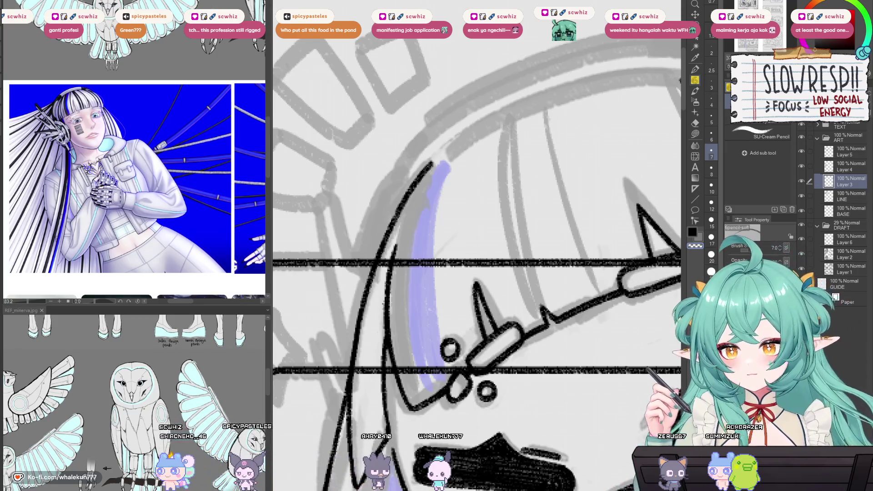
scroll(512, 270, "down", 4)
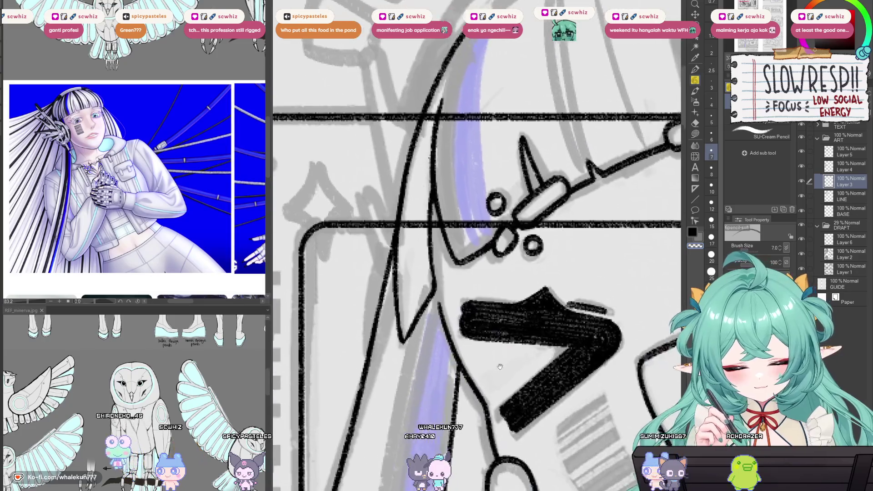
scroll(513, 270, "up", 2)
left_click(845, 196)
left_click_drag(464, 204, 400, 263)
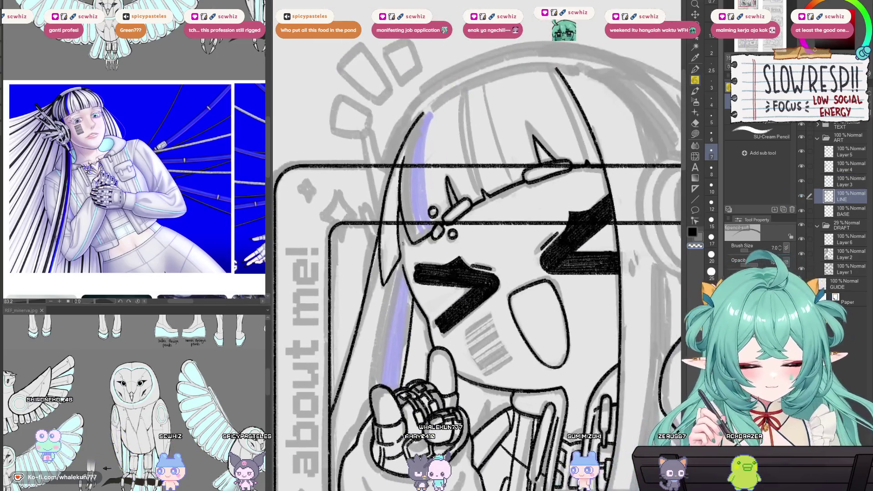
scroll(400, 263, "up", 2)
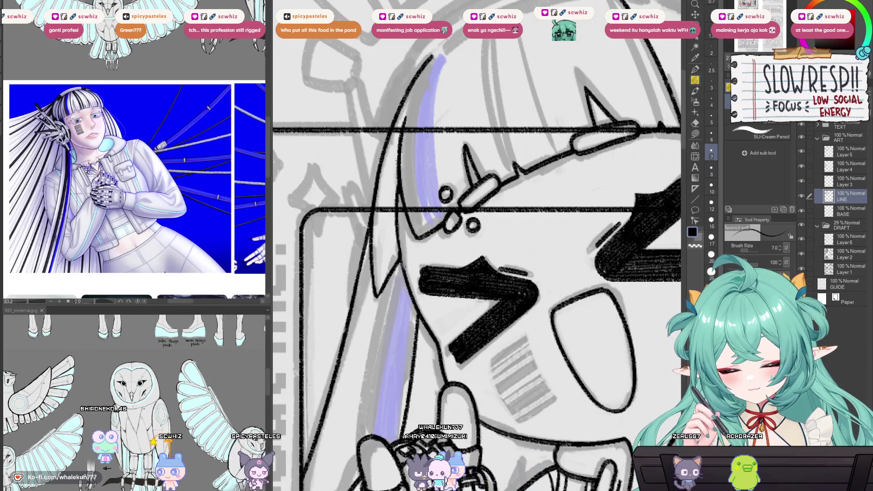
scroll(477, 254, "down", 5)
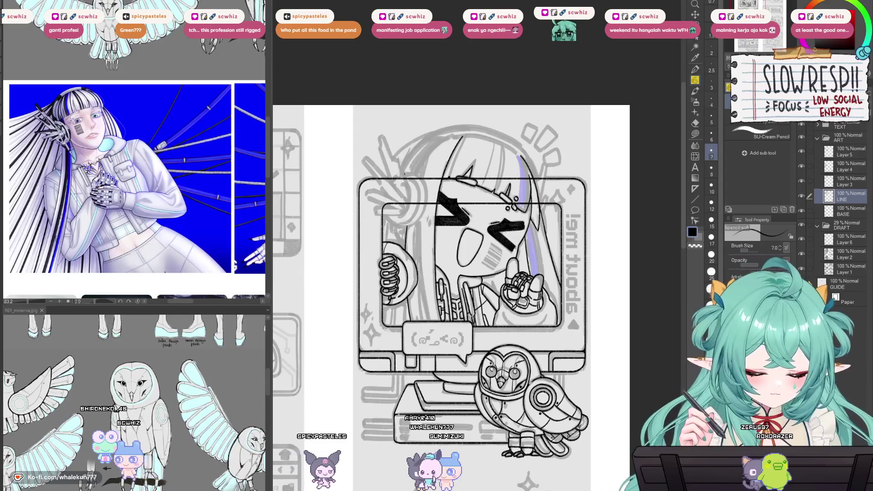
scroll(446, 164, "up", 3)
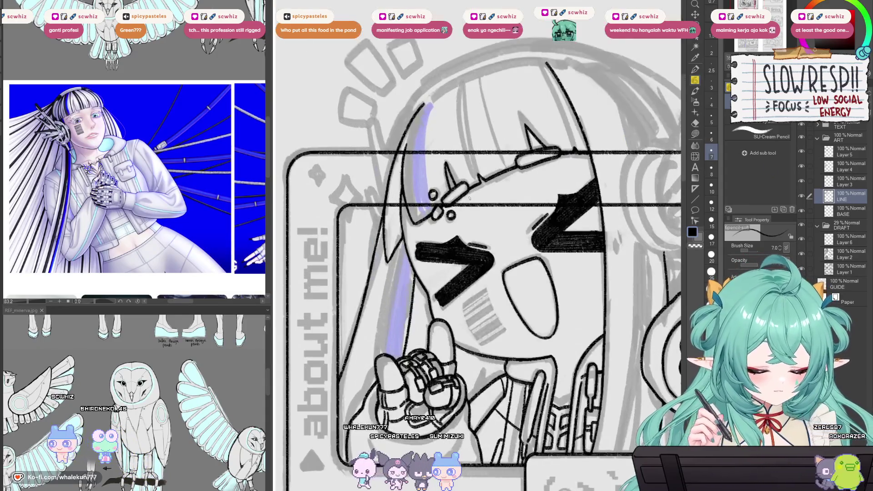
left_click(846, 181)
scroll(428, 283, "up", 2)
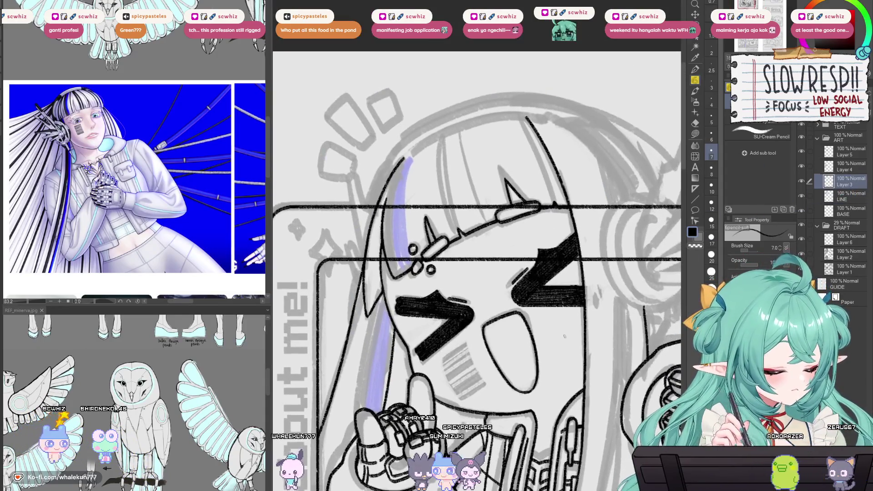
- Zoom out to the whole illustration and mirror the view several times to check the lines
scroll(428, 282, "up", 1)
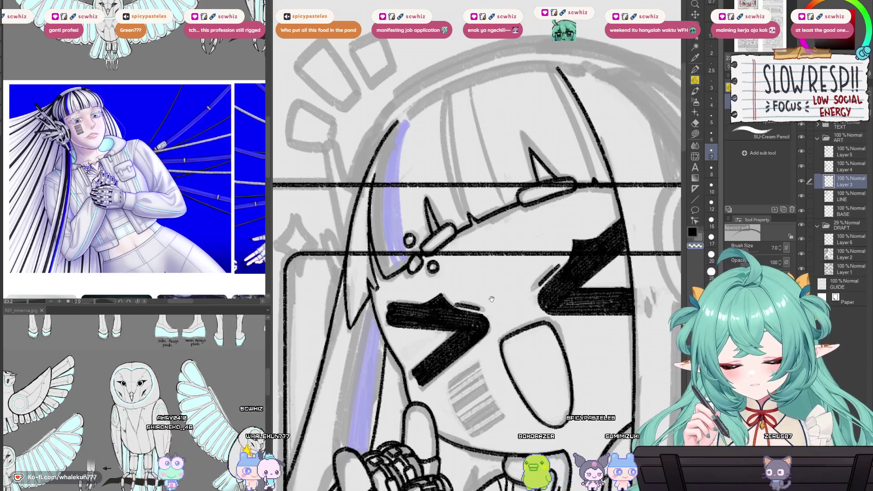
left_click_drag(491, 298, 491, 328)
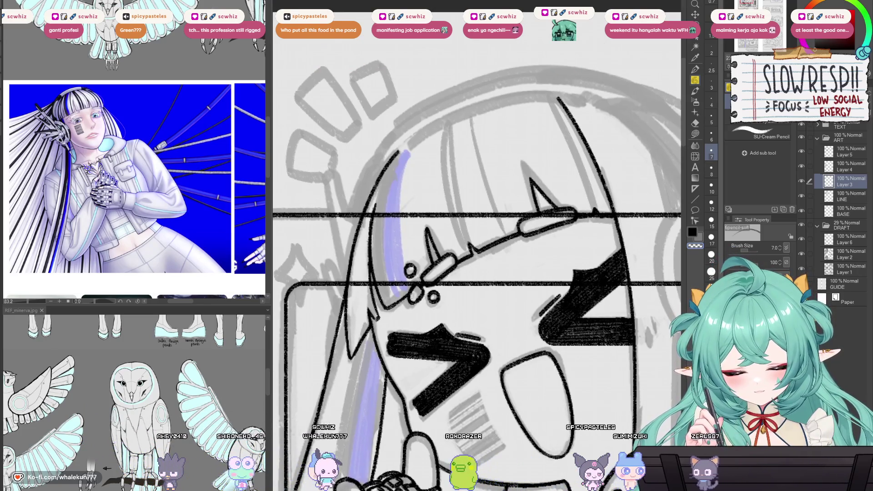
left_click_drag(414, 293, 387, 303)
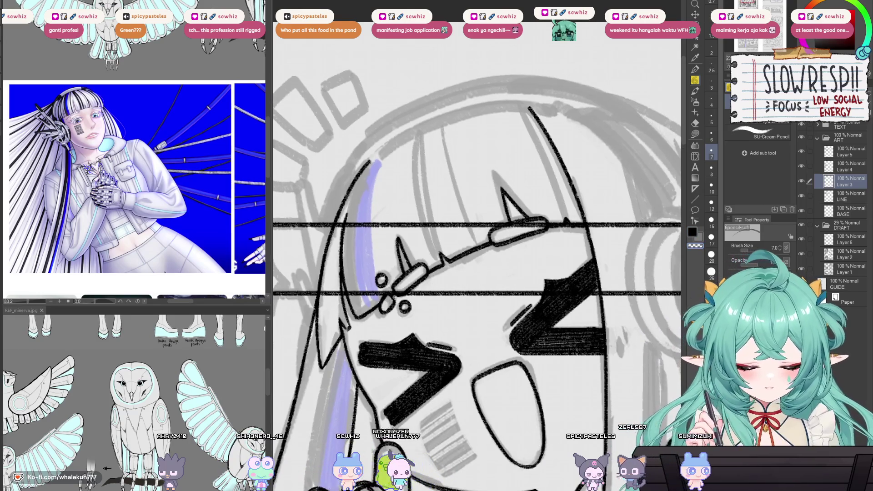
key("ctrl+minus")
key("ctrl+minus")
key("ctrl+minus")
key("h")
key("h")
key("h")
key("ctrl+plus")
scroll(473, 234, "up", 1)
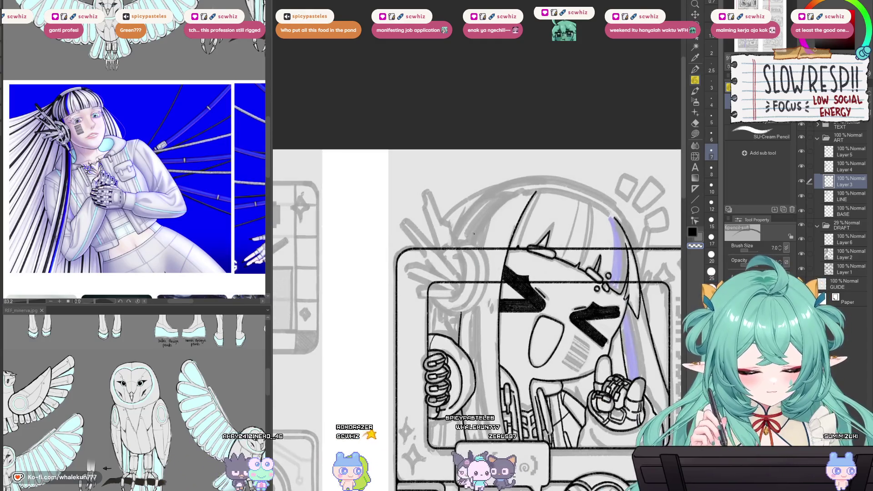
key("h")
key("h")
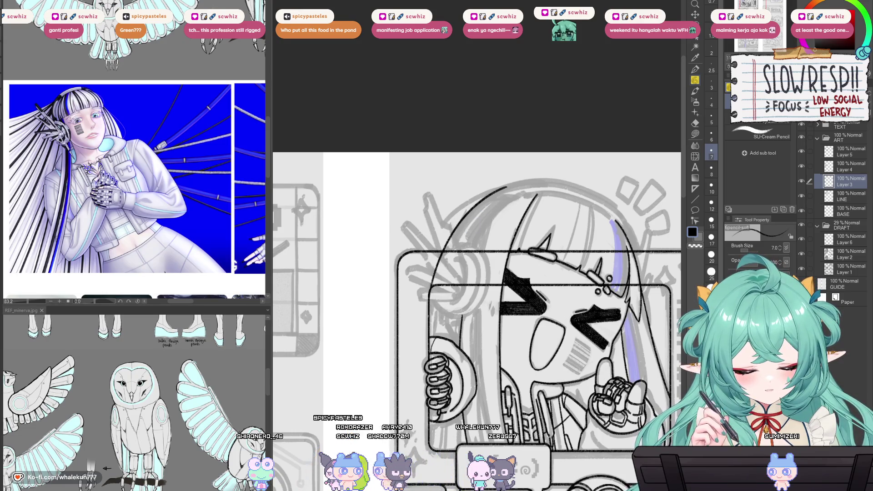
key("h")
scroll(534, 177, "down", 1)
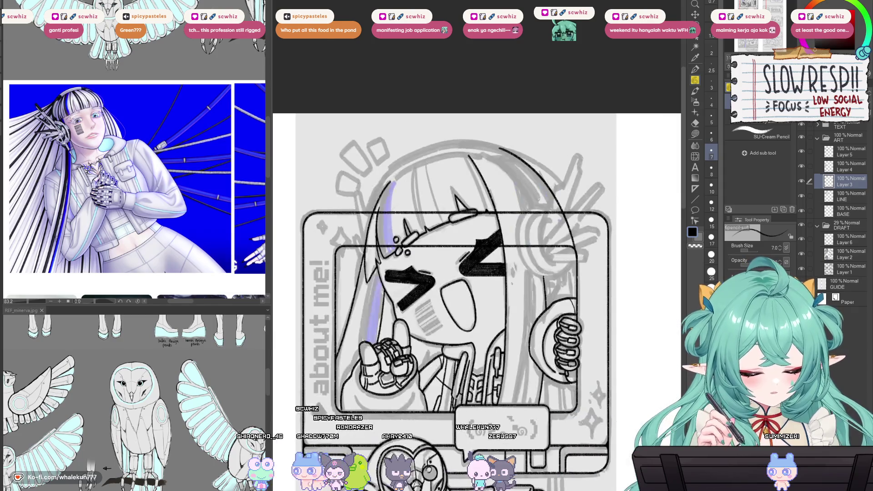
key("h")
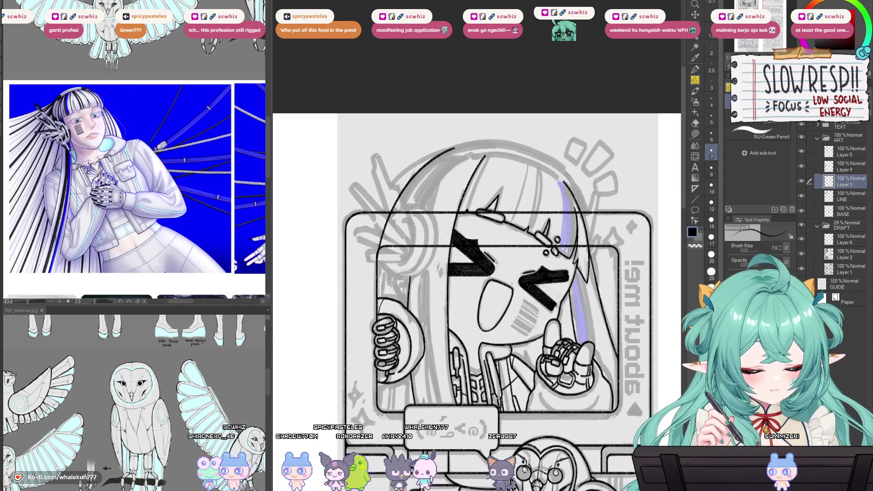
- Hide the DRAFT folder's grey sketch and flip the view back to normal
left_click(802, 226)
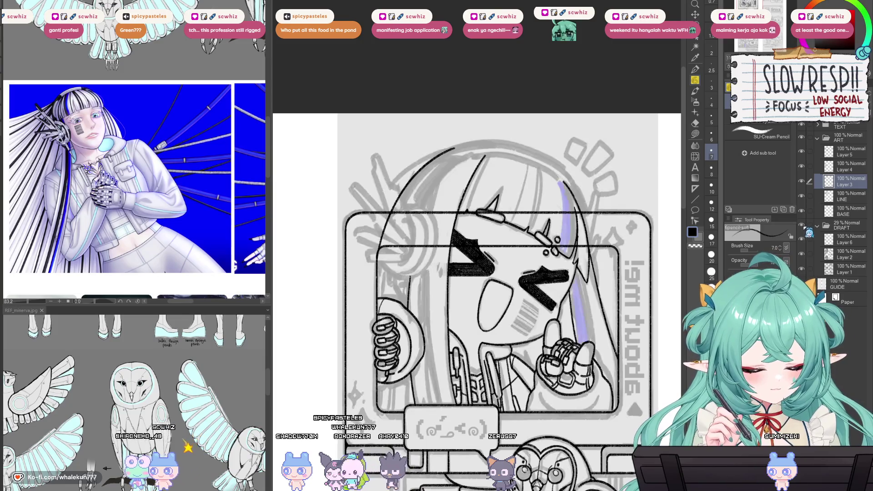
left_click(801, 225)
left_click(802, 225)
key("h")
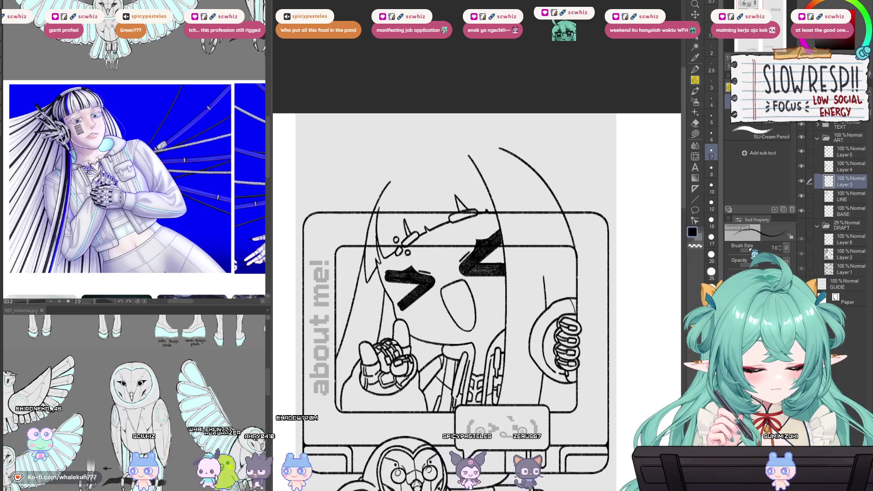
- On the LINE layer, lasso the girl's right '<' eye, checking the face in mirrored view
scroll(600, 358, "down", 5)
scroll(600, 358, "up", 8)
scroll(600, 357, "down", 3)
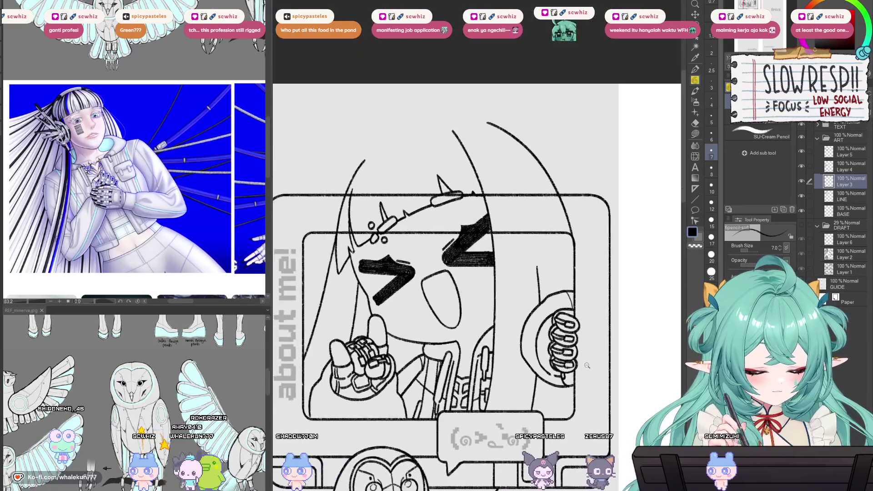
scroll(600, 358, "up", 4)
left_click(846, 196)
key("h")
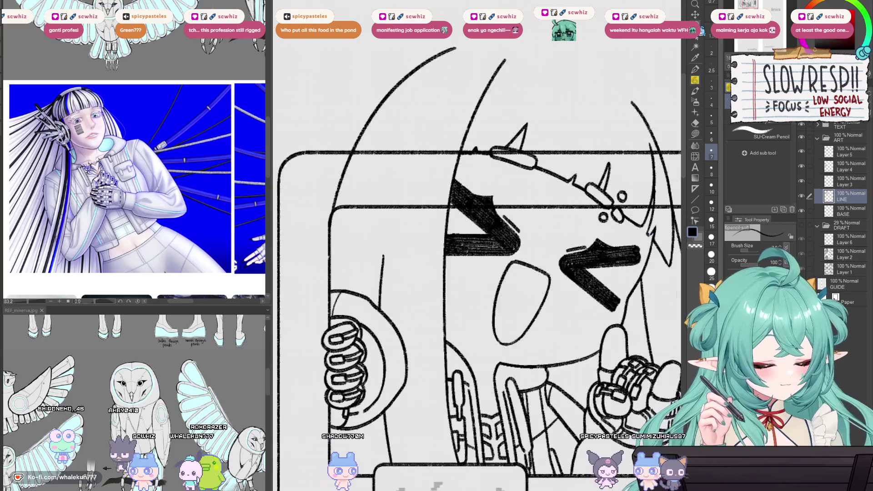
key("m")
mouse_move(523, 252)
left_mouse_down()
mouse_move(436, 157)
mouse_move(516, 257)
mouse_move(528, 286)
mouse_move(515, 251)
left_mouse_up()
key("ctrl+t")
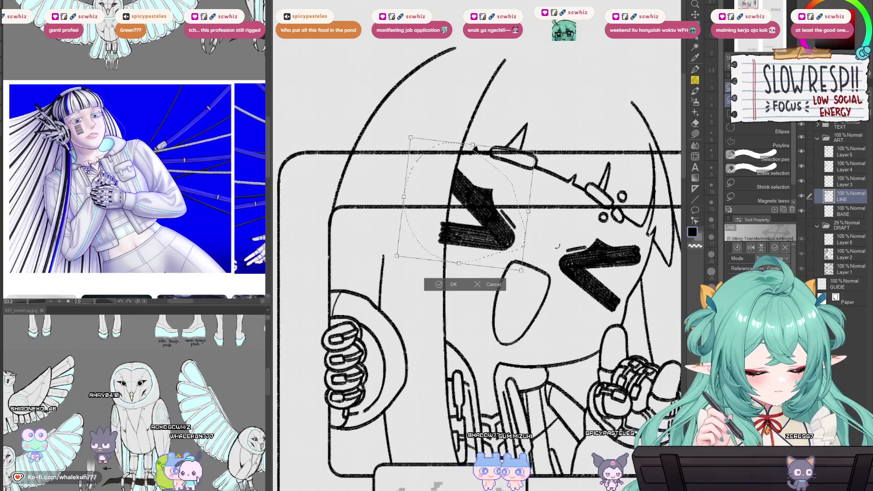
key("Return")
key("h")
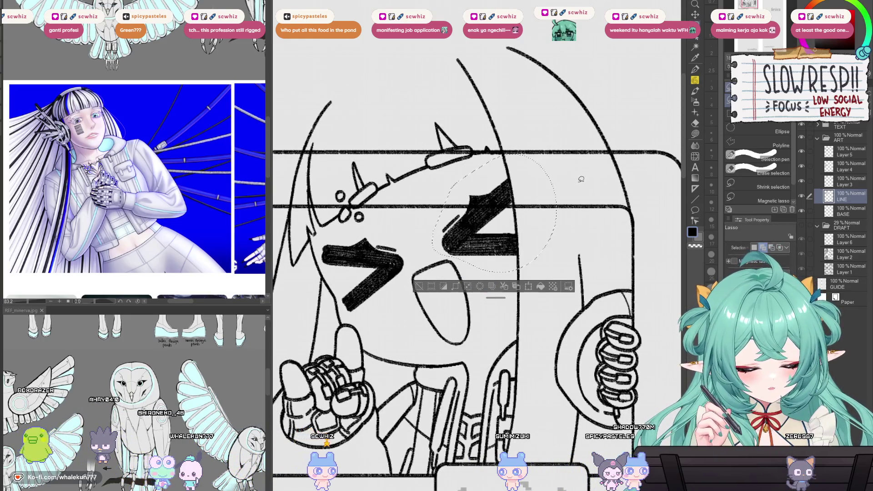
- Rotate the right eye slightly and raise it to balance the other eye
key("ctrl+t")
left_click_drag(580, 176, 578, 171)
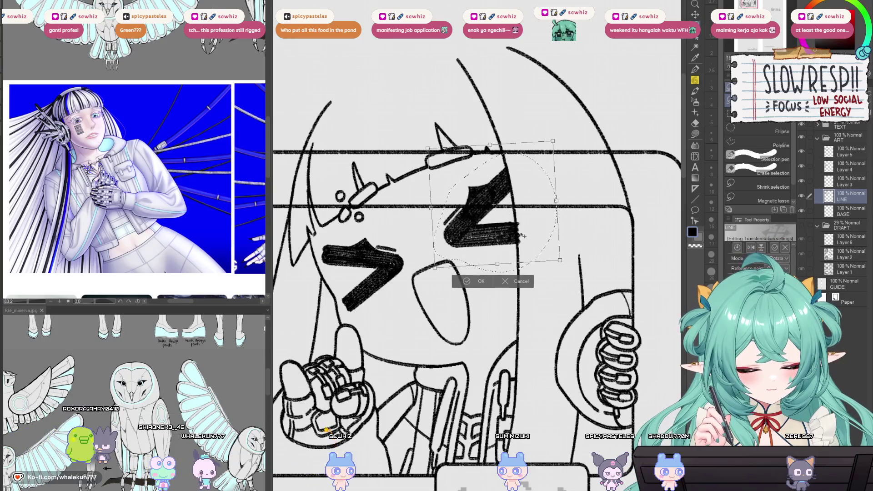
left_click_drag(533, 239, 534, 229)
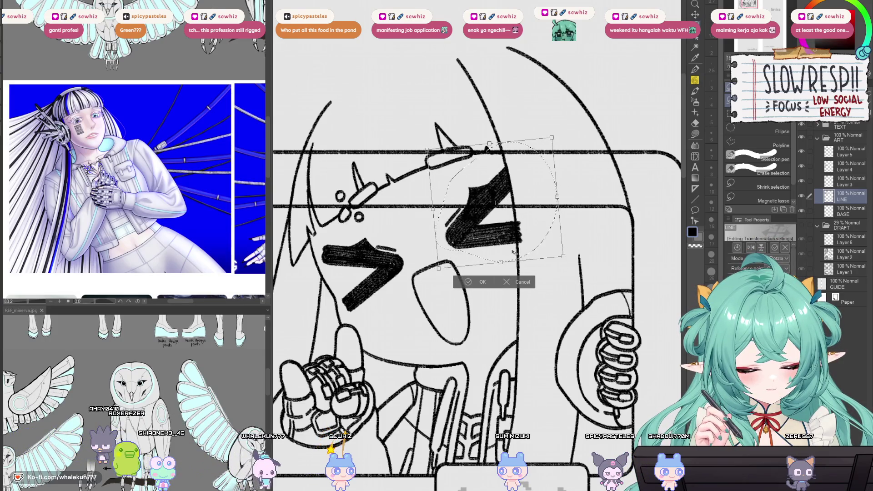
left_click(482, 282)
- Compare the face in mirrored view, then return to the inking pencil
key("e")
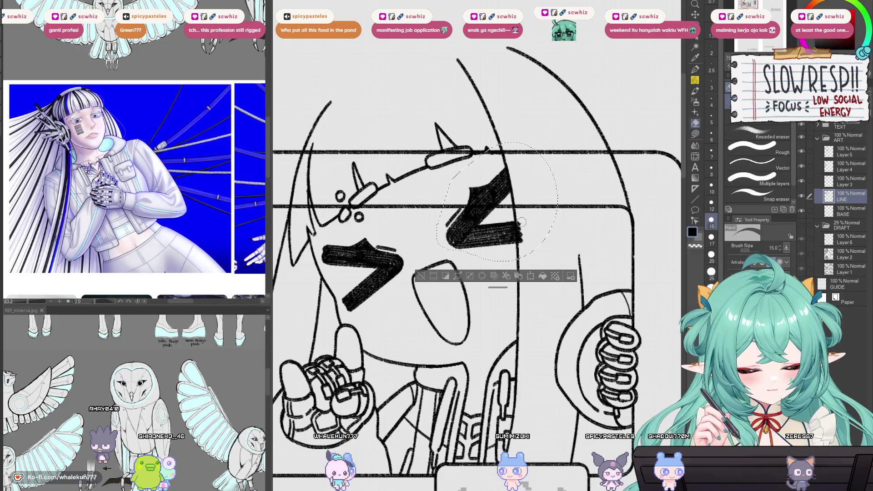
key("h")
key("h")
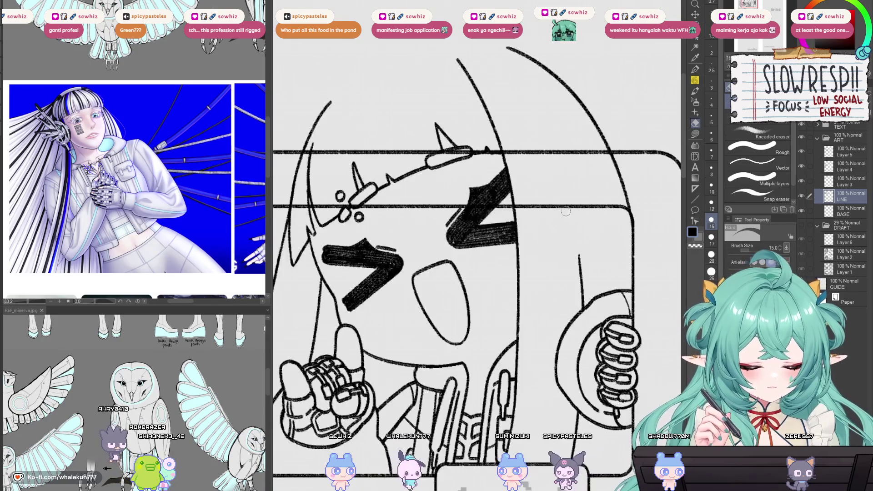
scroll(562, 204, "down", 5)
scroll(562, 204, "up", 2)
key("p")
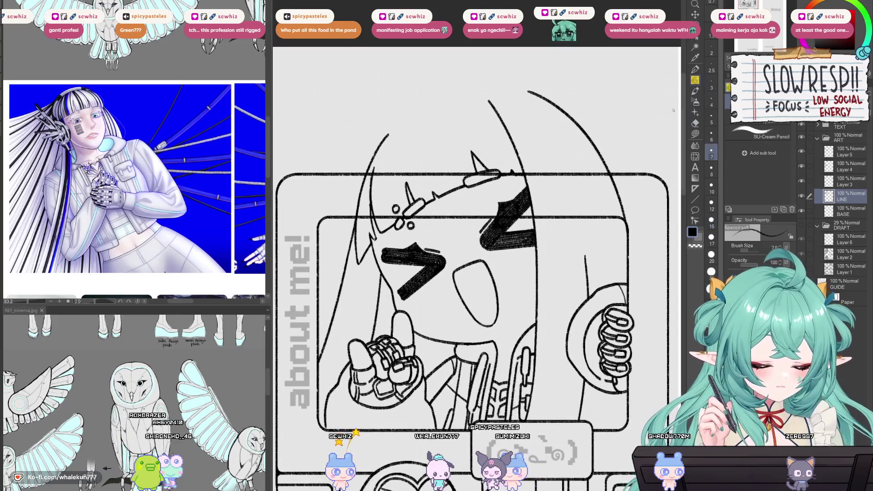
scroll(583, 318, "up", 2)
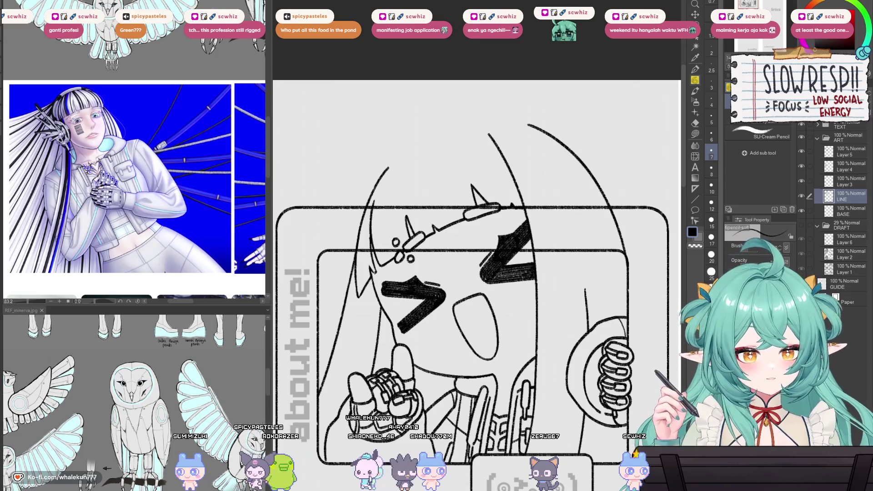
- Turn on the grey draft sketch and toggle the face and hair line layers to compare
left_click_drag(562, 353, 558, 293)
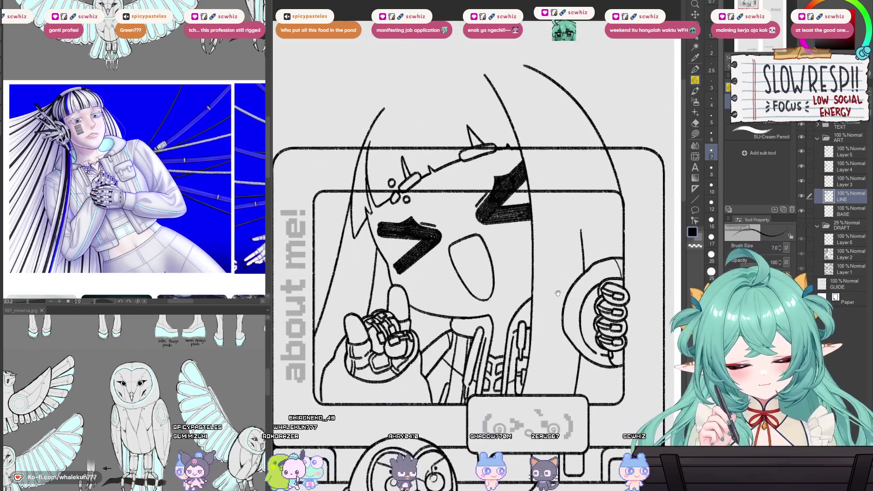
left_click(806, 198)
left_click(805, 198)
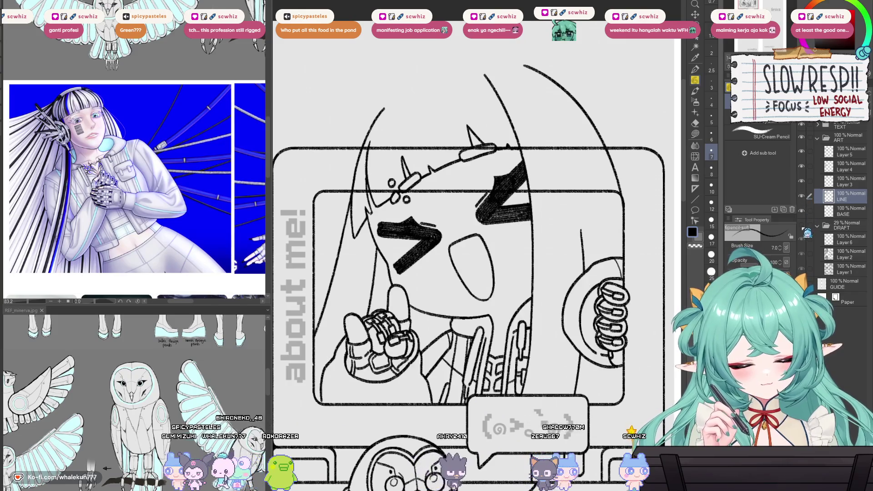
left_click(807, 226)
left_click(804, 197)
left_click(805, 196)
left_click(804, 181)
left_click(804, 182)
left_click(807, 182)
left_click(805, 182)
left_click(804, 182)
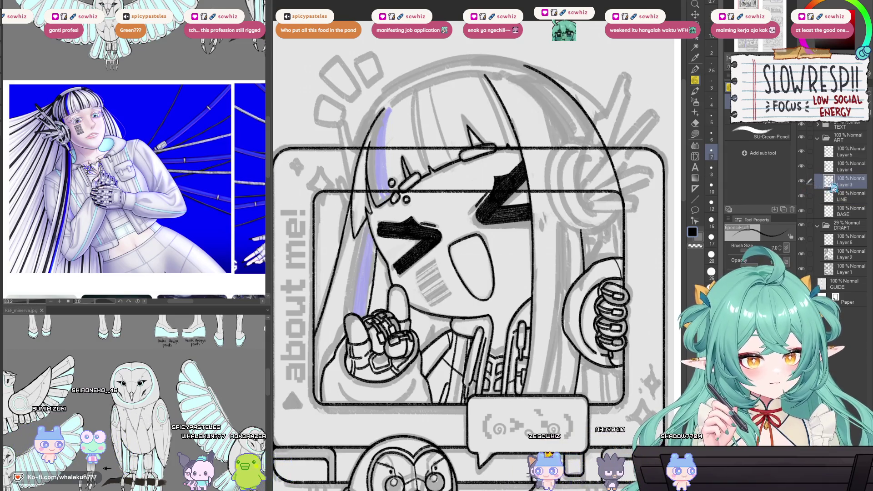
- Select Layer 5 and zoom in on the owl and console
left_click(838, 171)
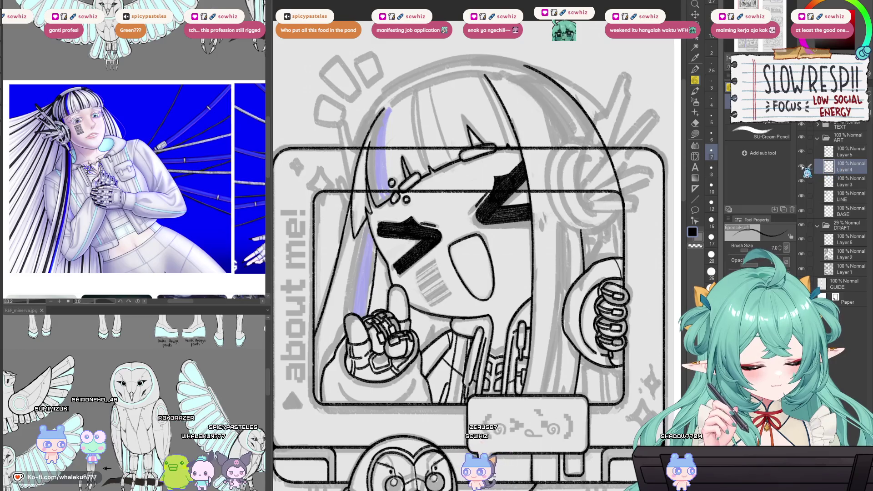
scroll(638, 325, "down", 3)
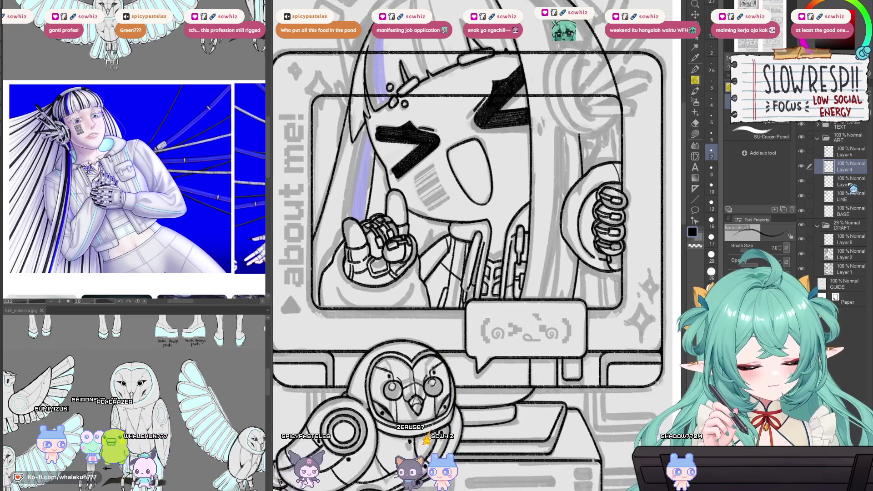
left_click(846, 152)
scroll(592, 308, "down", 2)
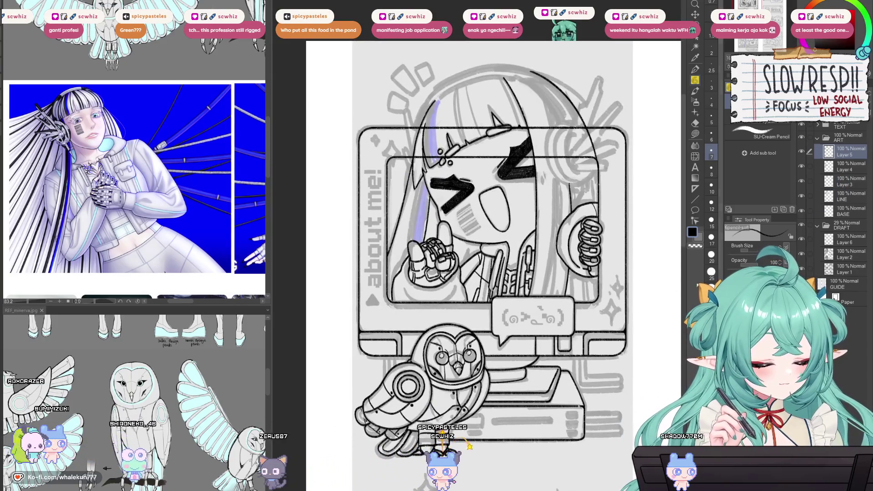
scroll(478, 319, "up", 3)
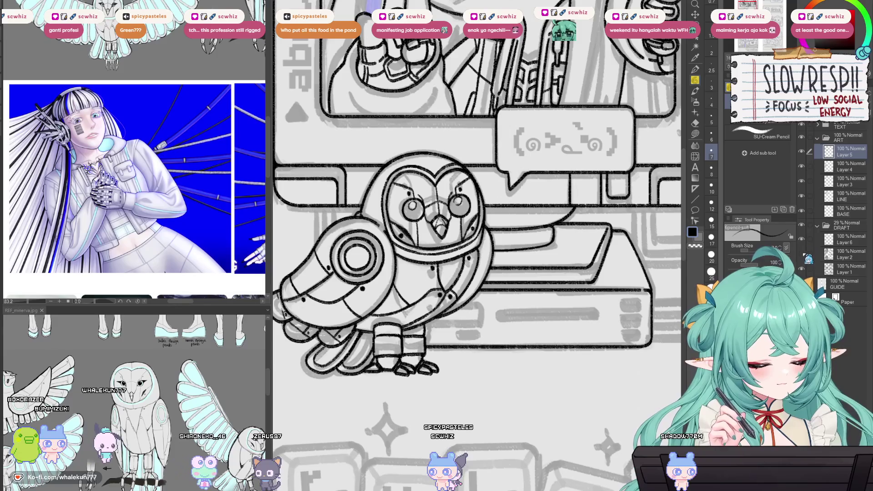
scroll(490, 298, "up", 3)
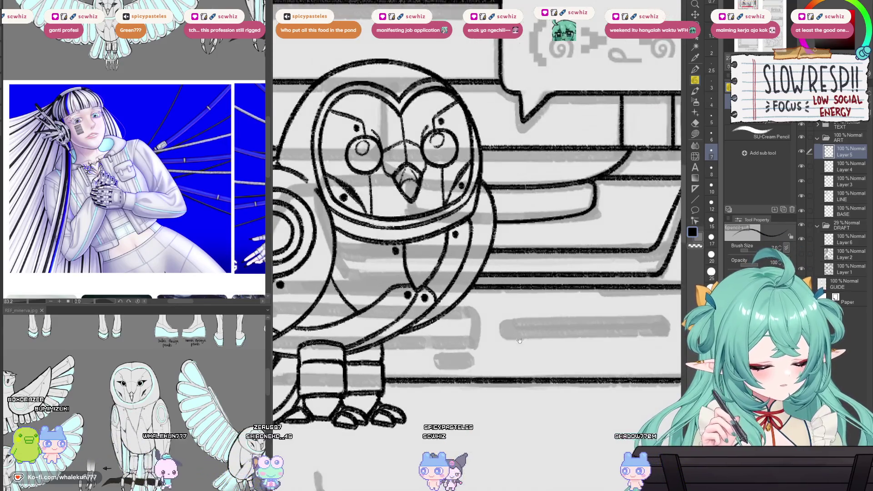
- Pick the Linear ruler, add Layer 7 and switch to the SU-Cream Pencil
left_click(696, 189)
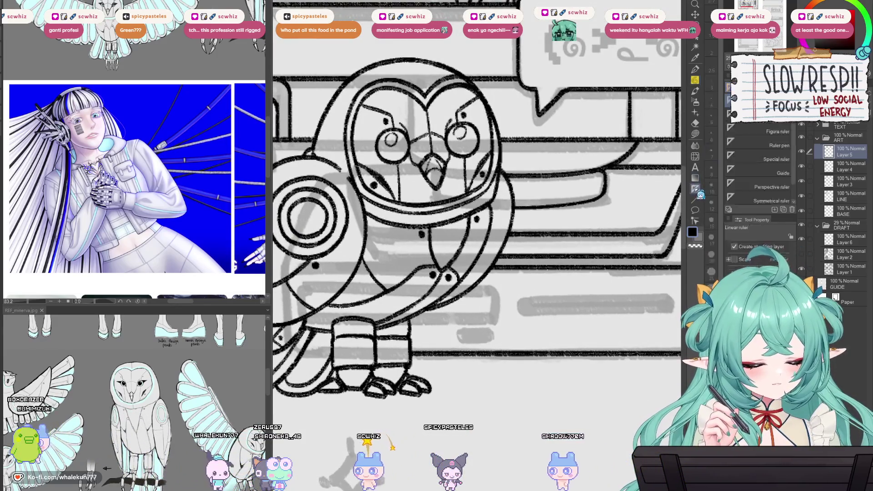
scroll(582, 305, "down", 2)
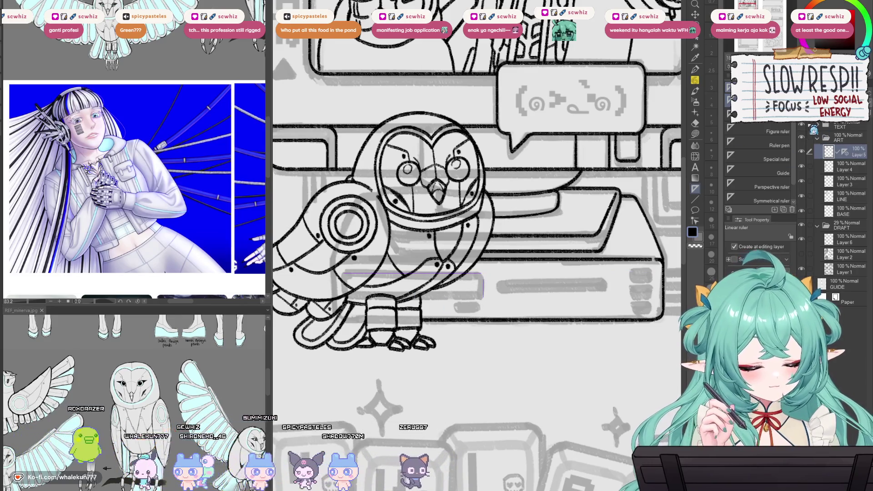
key("ctrl+shift+n")
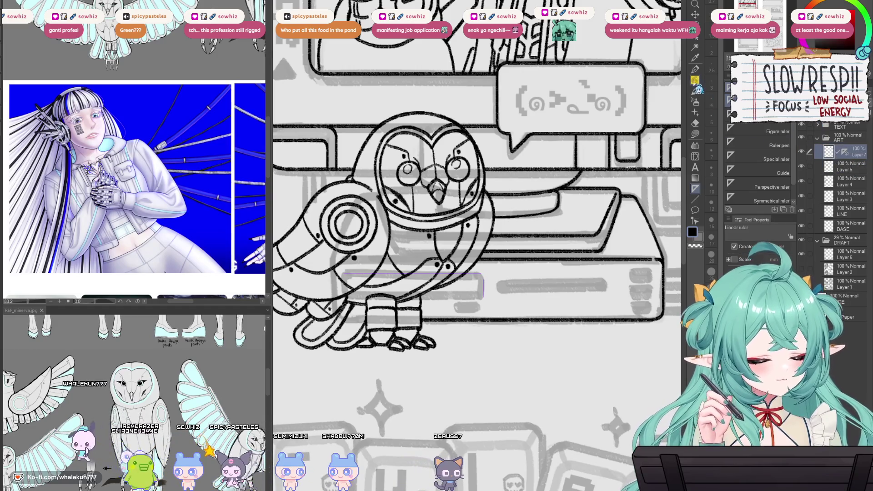
left_click(696, 82)
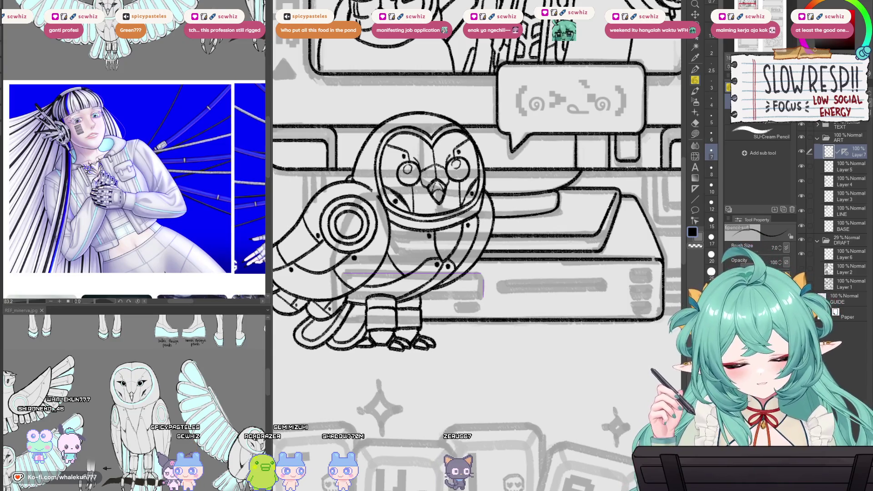
scroll(415, 278, "up", 3)
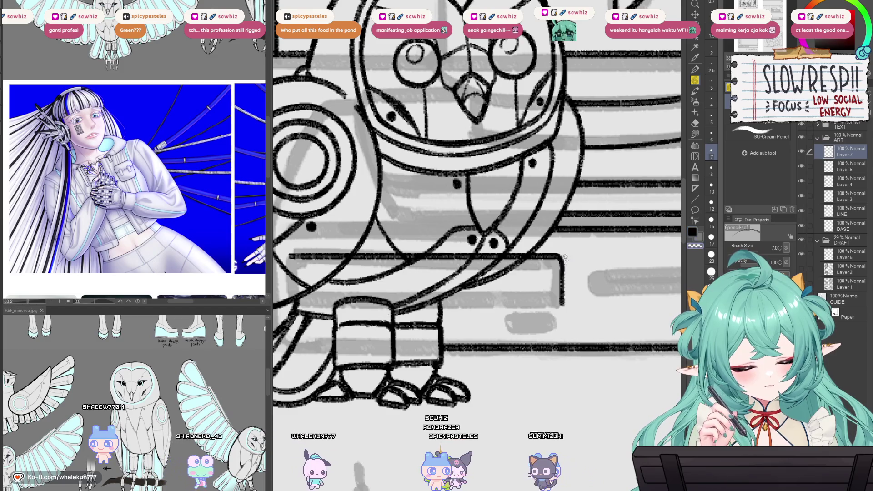
- Pan over the owl and set the pencil to size 7.0
left_click_drag(559, 291, 581, 272)
left_click_drag(551, 298, 464, 372)
mouse_move(412, 321)
left_mouse_down()
mouse_move(454, 314)
mouse_move(404, 282)
left_mouse_up()
key("e")
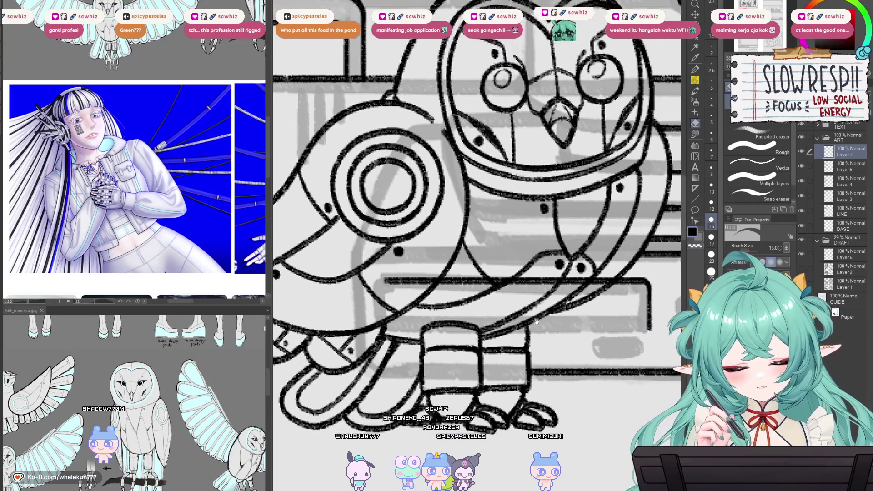
key("p")
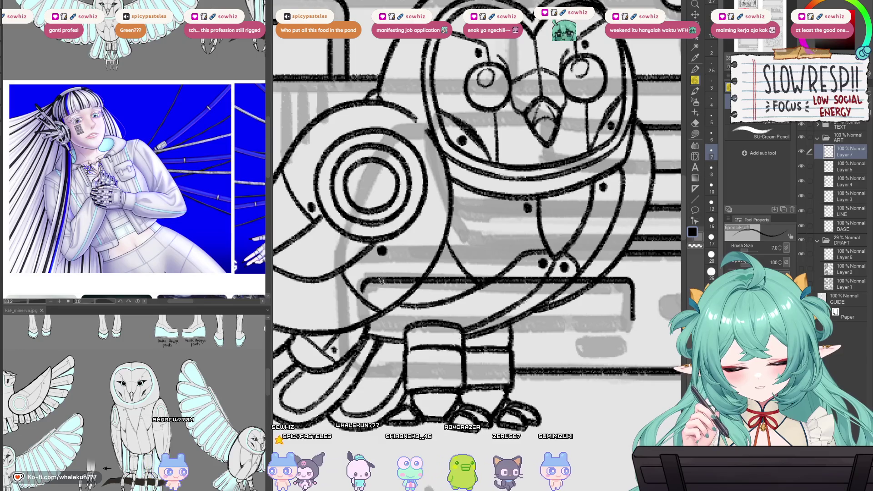
- Copy the drawer-slot line, lower it to form the bottom edge, and merge into Layer 7
key("ctrl+c")
key("ctrl+v")
key("ctrl+t")
key("Return")
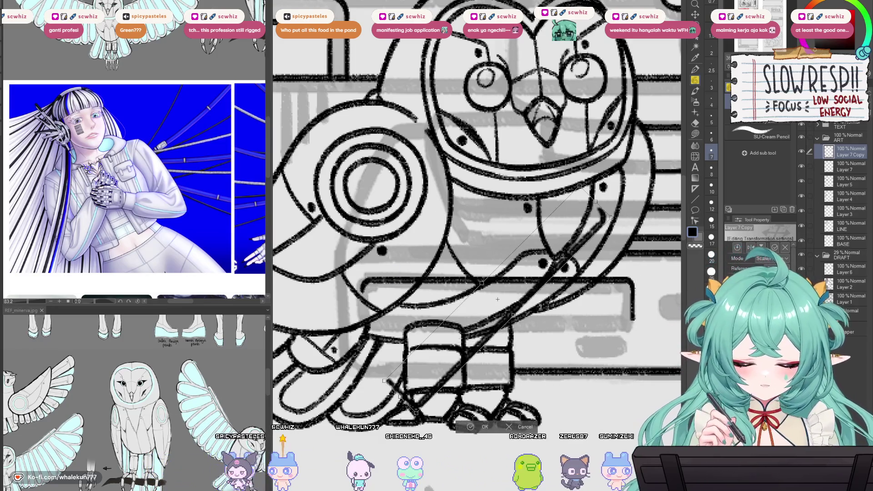
key("k")
left_click_drag(609, 314, 615, 322)
key("e")
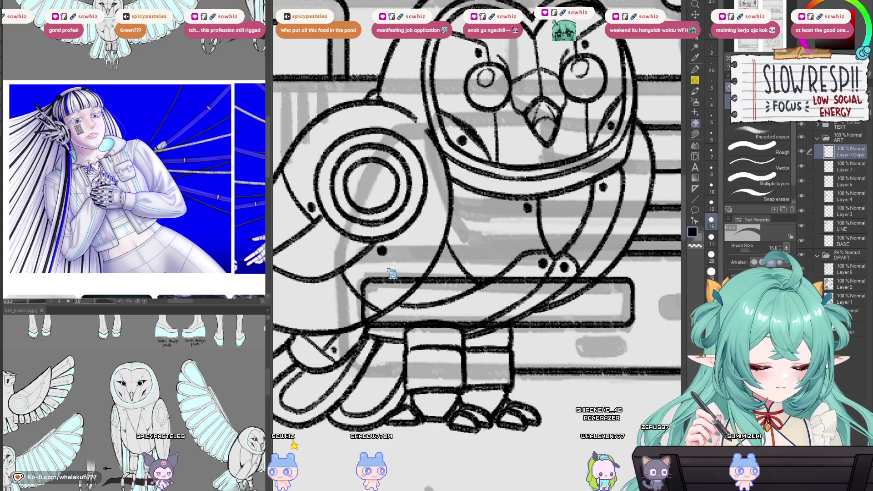
key("ctrl+e")
- On a new layer, ink a ruled slot top edge curving down at its right end
key("k")
mouse_move(636, 174)
left_mouse_down()
mouse_move(546, 188)
mouse_move(518, 162)
mouse_move(549, 377)
mouse_move(525, 380)
left_mouse_up()
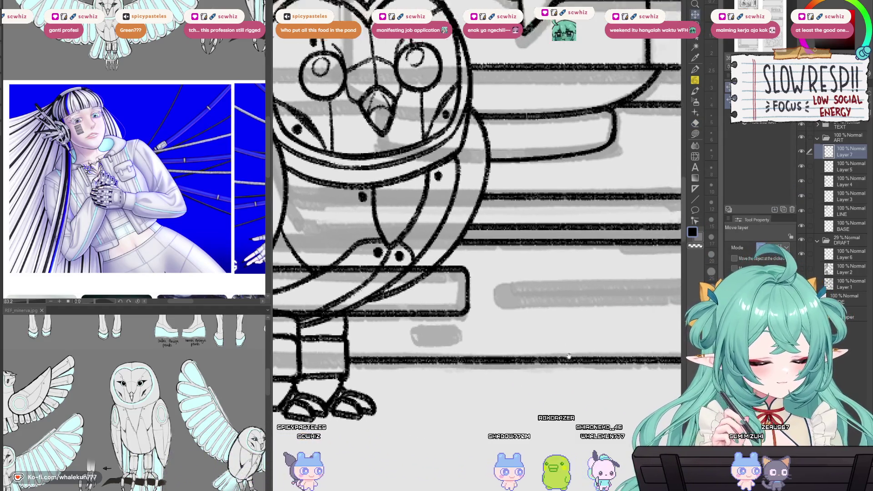
scroll(525, 380, "up", 2)
key("u")
key("ctrl+shift+n")
left_click_drag(385, 293, 586, 293)
key("p")
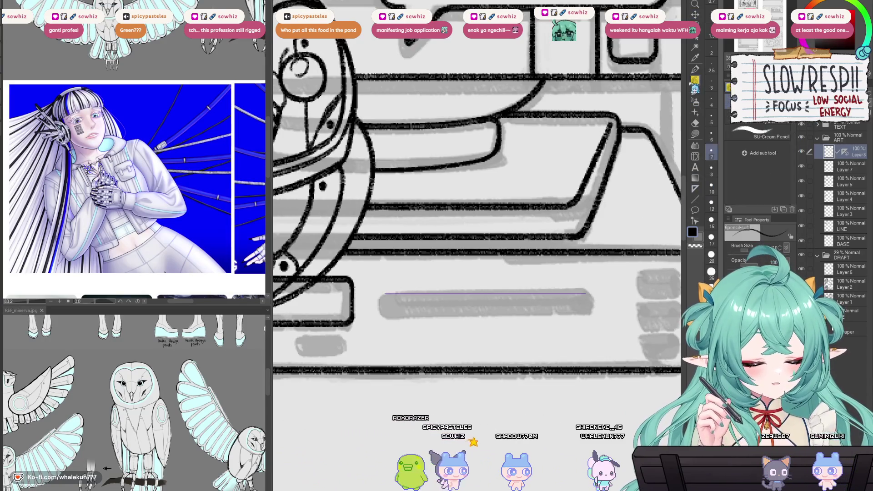
left_click_drag(385, 293, 586, 294)
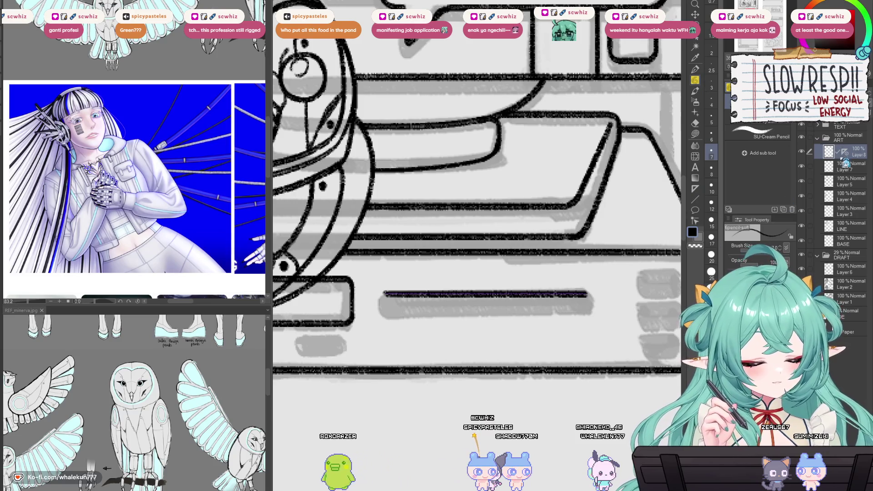
scroll(559, 311, "up", 2)
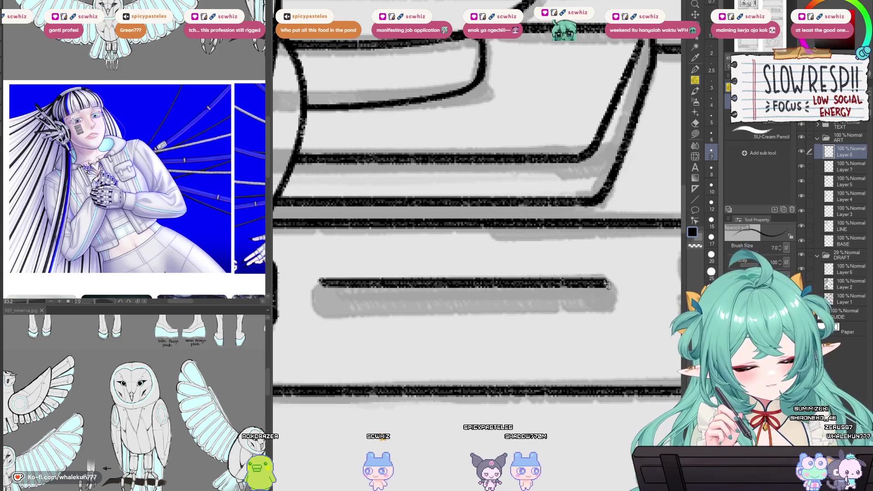
left_click_drag(611, 284, 608, 308)
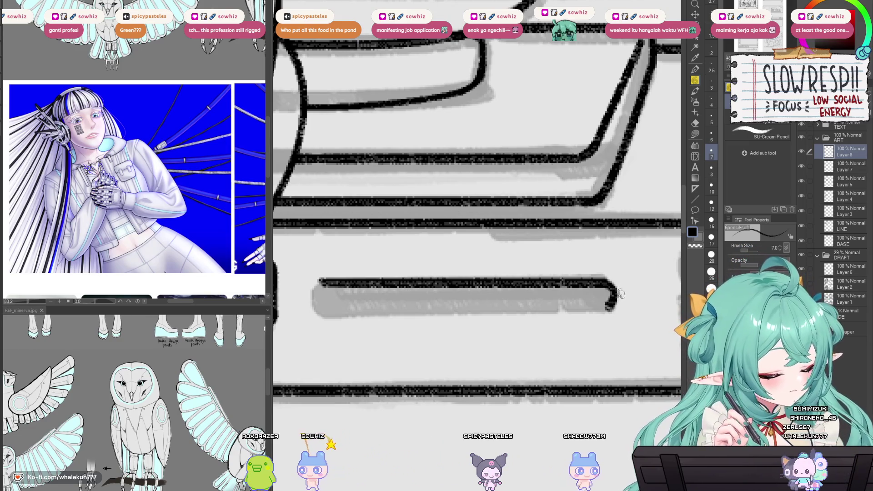
- Duplicate the slot line, rotate it 180° to close the rounded bar, and merge it
key("ctrl+shift+d")
key("ctrl+t")
mouse_move(416, 352)
left_mouse_down()
mouse_move(390, 294)
mouse_move(520, 237)
left_mouse_up()
key("Return")
left_click_drag(591, 342, 583, 342)
key("ctrl+e")
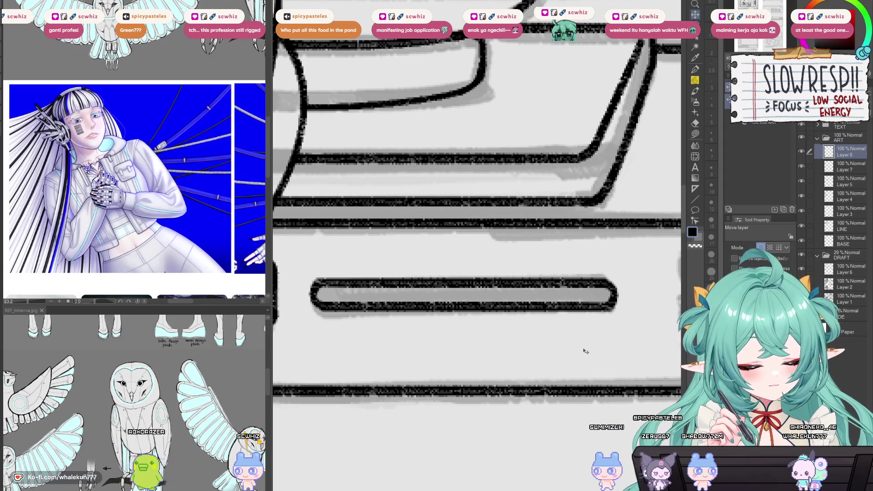
scroll(590, 346, "down", 3)
scroll(588, 352, "up", 2)
left_click_drag(586, 357, 587, 359)
- Shift the long slot bar about 90 px left and merge it down
mouse_move(566, 416)
left_mouse_down()
mouse_move(560, 343)
mouse_move(600, 352)
left_mouse_up()
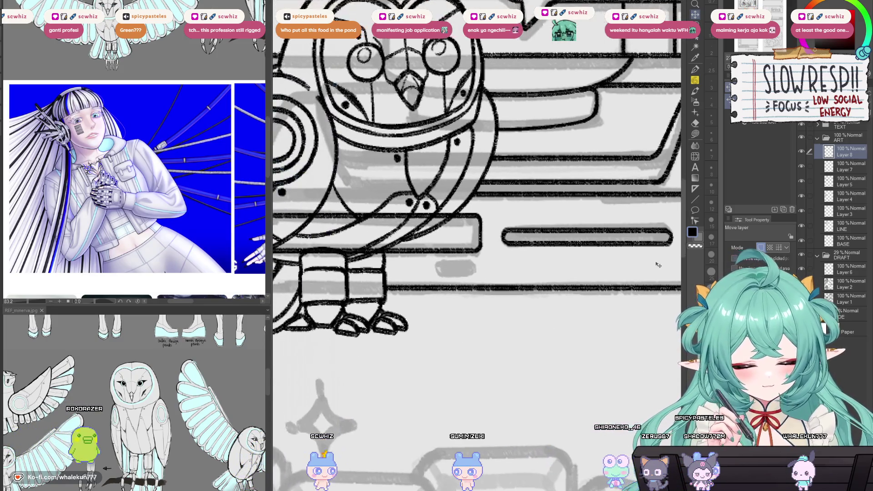
key("p")
scroll(431, 291, "up", 2)
mouse_move(431, 291)
left_mouse_down()
mouse_move(315, 300)
mouse_move(267, 317)
left_mouse_up()
key("k")
left_click(536, 320, "ctrl+alt")
mouse_move(548, 313)
left_mouse_down()
mouse_move(508, 312)
mouse_move(548, 312)
left_mouse_up()
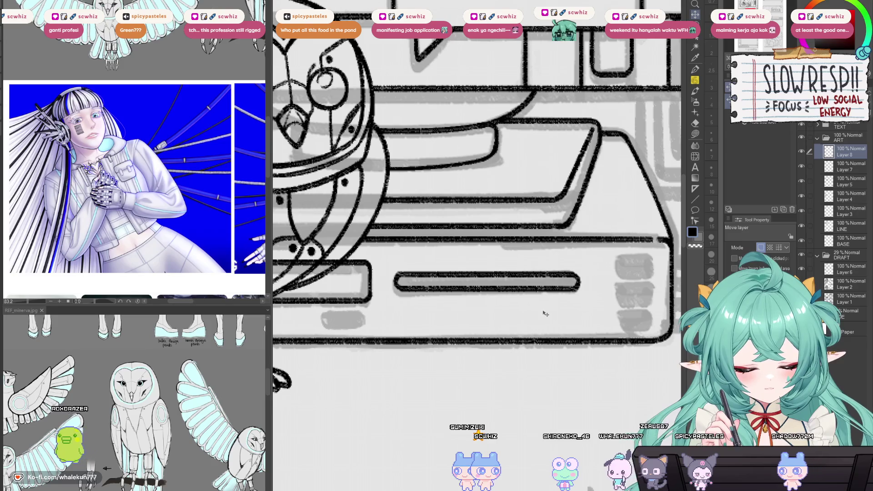
key("ctrl+e")
- Try inking a horizontal line above the grey bar, undoing each attempt
key("p")
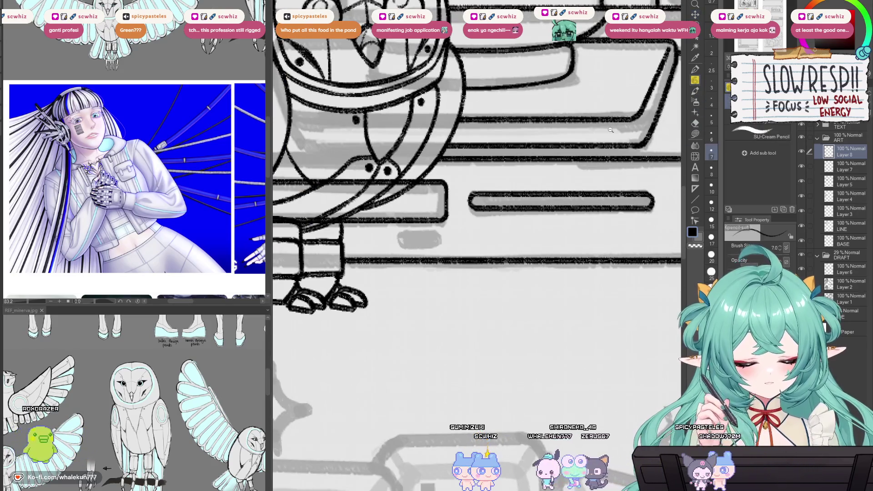
scroll(527, 303, "up", 5)
left_click_drag(455, 250, 551, 249)
key("ctrl+z")
left_click_drag(457, 249, 523, 248)
key("ctrl+z")
left_click_drag(448, 249, 566, 249)
key("ctrl+z")
key("ctrl+z")
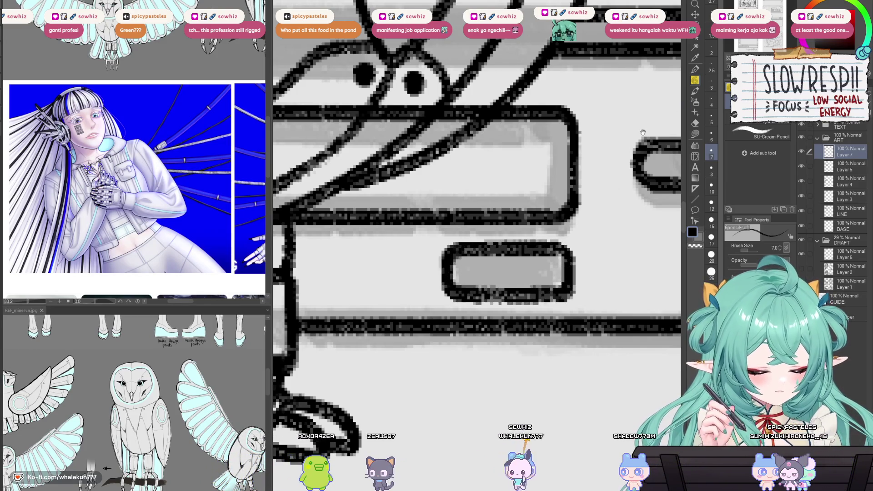
- Ink the first rounded button box at the console's right end
left_click_drag(643, 132, 608, 142)
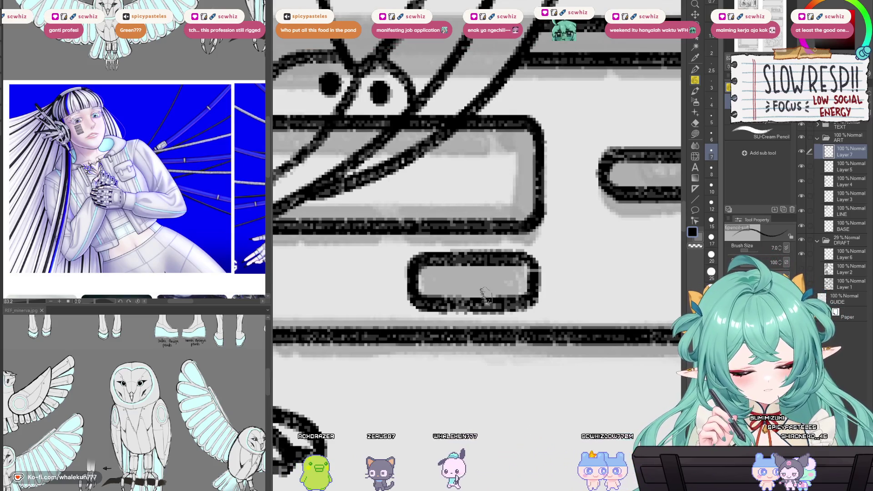
left_click_drag(554, 316, 490, 326)
left_click_drag(591, 318, 410, 327)
left_click_drag(591, 346, 454, 355)
mouse_move(610, 357)
left_mouse_down()
mouse_move(273, 373)
mouse_move(378, 370)
left_mouse_up()
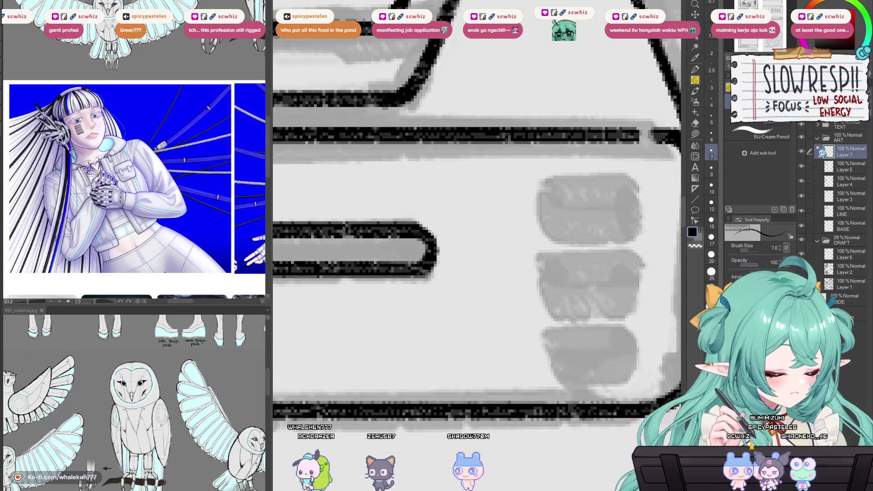
mouse_move(636, 181)
left_mouse_down()
mouse_move(546, 182)
mouse_move(548, 235)
mouse_move(632, 232)
left_mouse_up()
key("ctrl+z")
key("ctrl+z")
left_click_drag(548, 175, 541, 226)
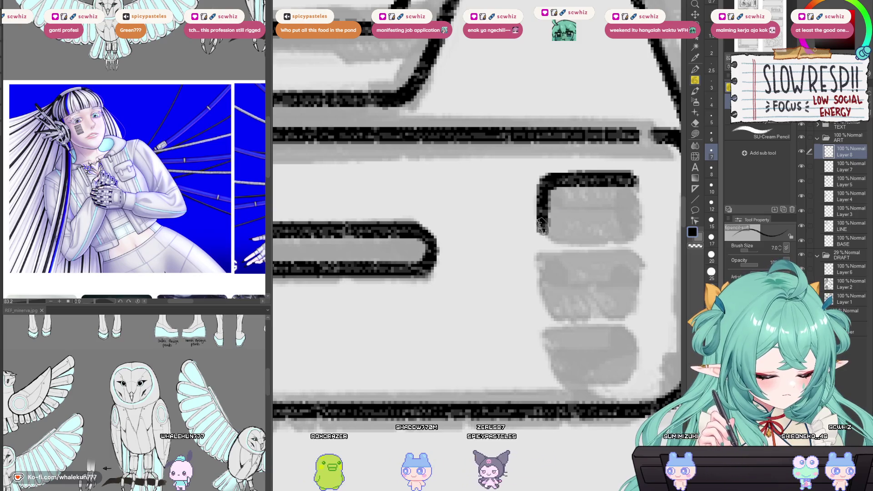
- Duplicate the box outline and move the copies below to make three stacked buttons
key("ctrl+t")
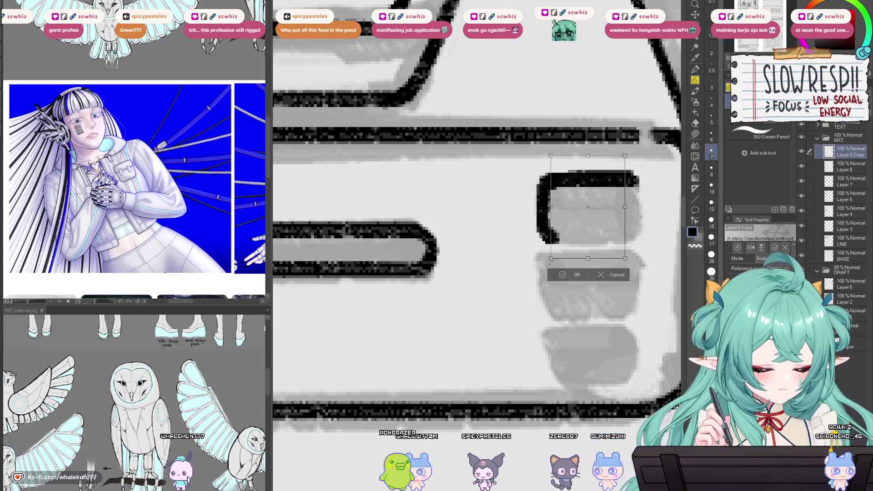
key("Return")
key("k")
mouse_move(619, 278)
left_mouse_down()
mouse_move(631, 280)
mouse_move(630, 270)
mouse_move(612, 378)
mouse_move(615, 371)
left_mouse_up()
key("ctrl+e")
key("ctrl+e")
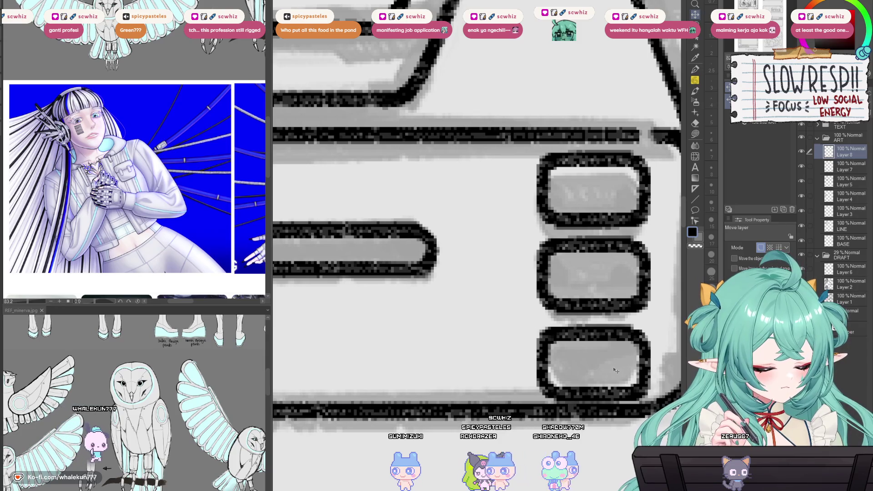
key("ctrl+c")
key("ctrl+v")
key("Down")
key("Down")
key("Down")
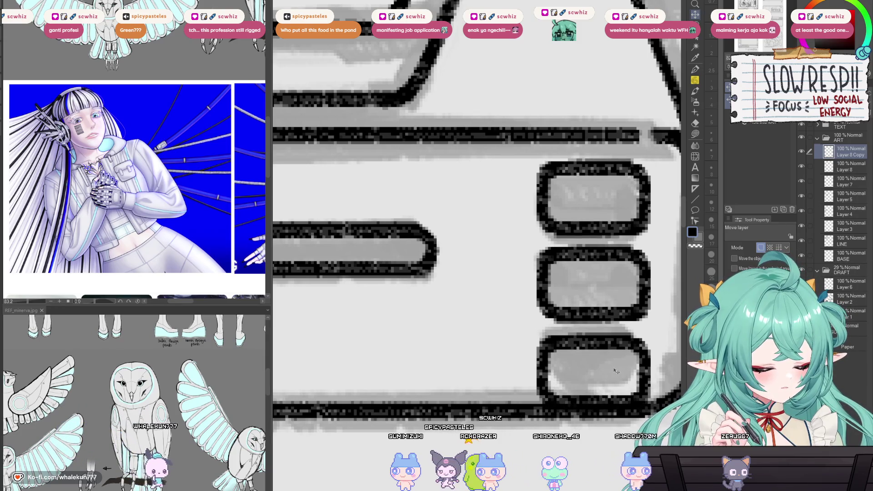
left_click_drag(615, 374, 615, 372)
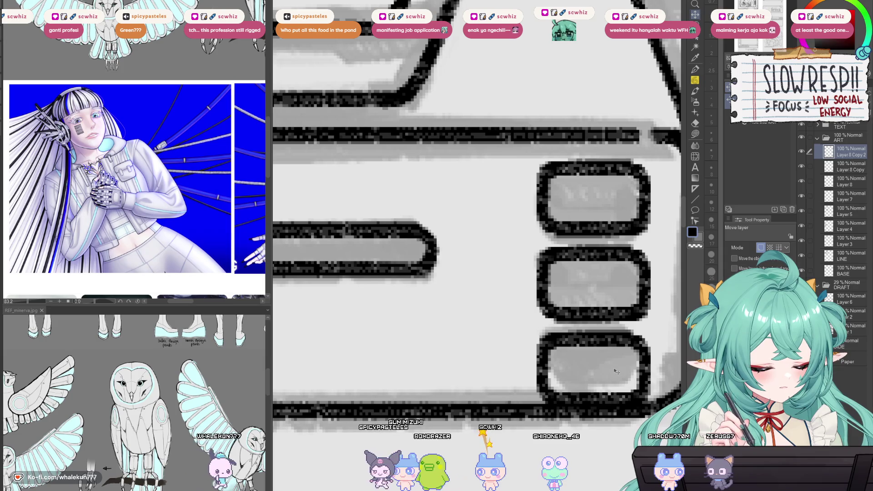
key("ctrl+z")
key("ctrl+z")
key("ctrl+z")
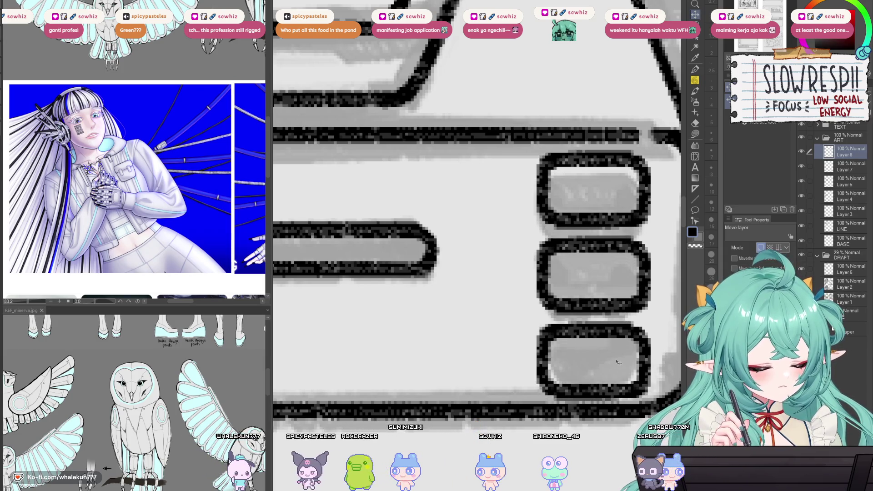
- Transform the three buttons together to adjust their size and position
key("ctrl+t")
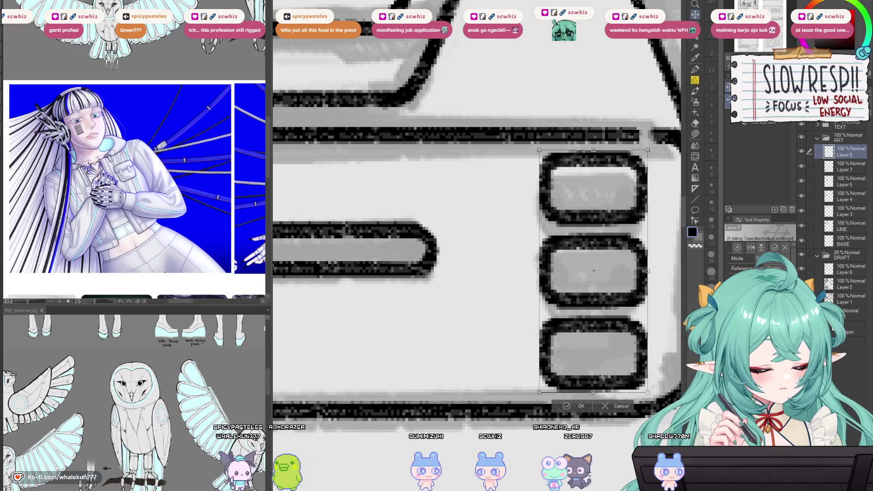
key("Return")
left_click_drag(608, 372, 560, 364)
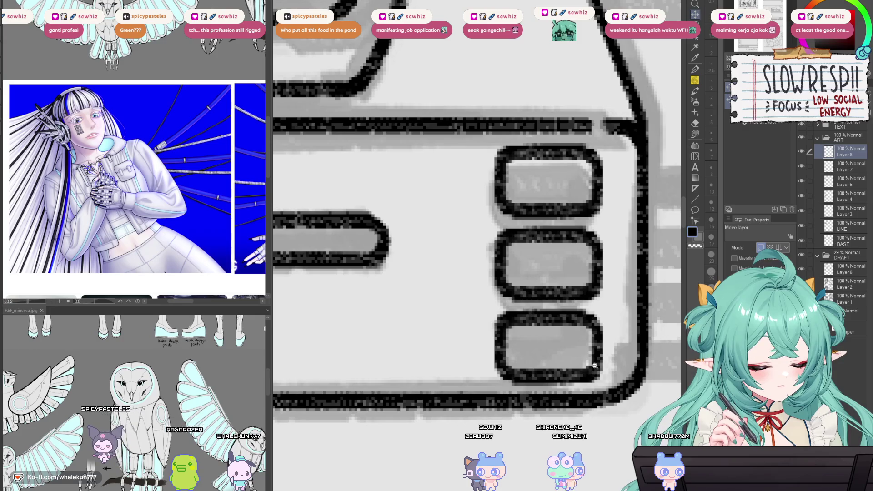
scroll(589, 369, "down", 3)
scroll(596, 367, "up", 2)
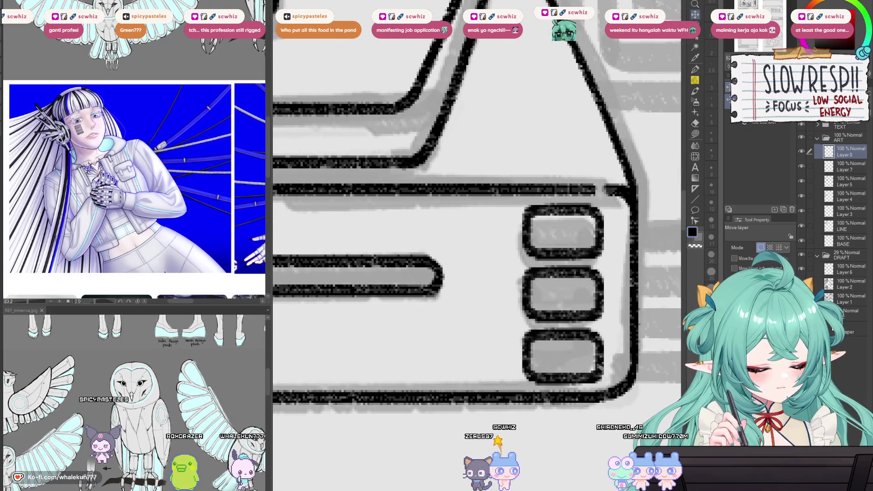
scroll(599, 366, "down", 5)
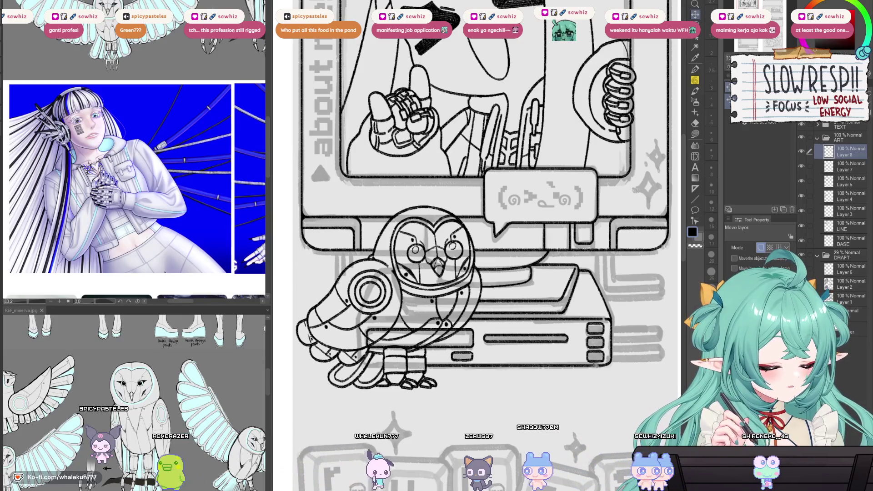
- Select the slot-and-button layer and shift it about 12 px right
left_click(578, 340, "ctrl+shift")
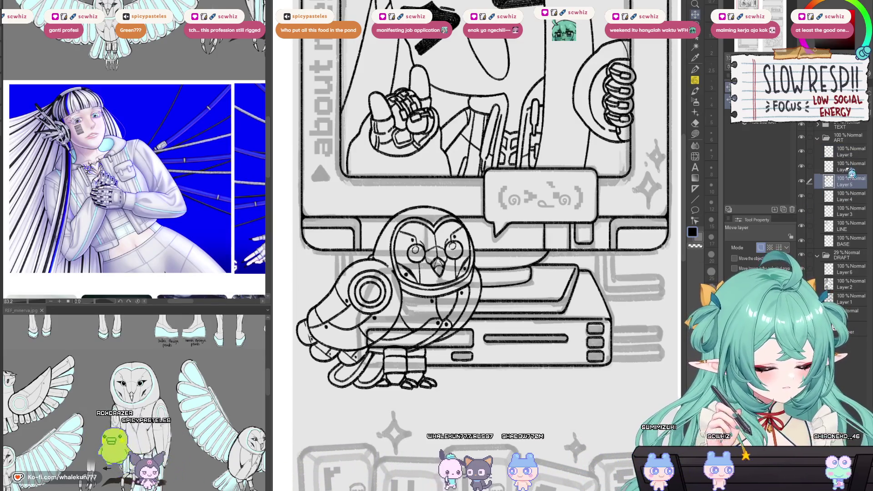
left_click(581, 359, "ctrl+shift")
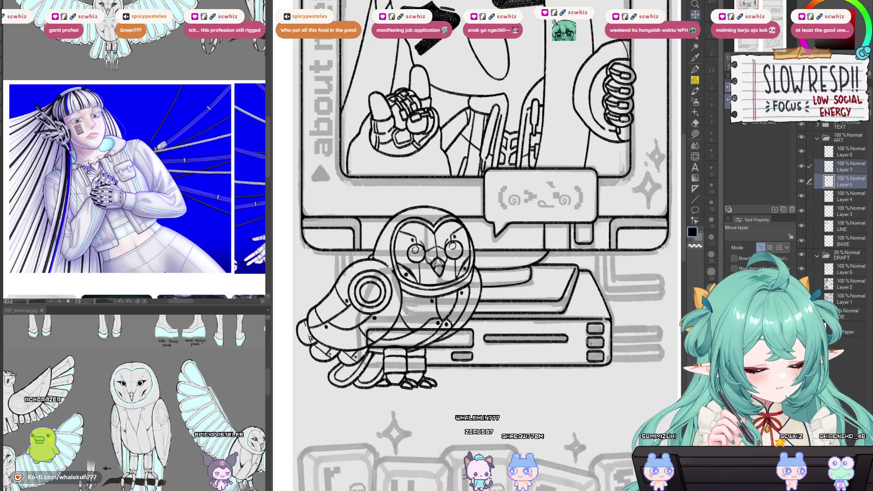
left_click(845, 167)
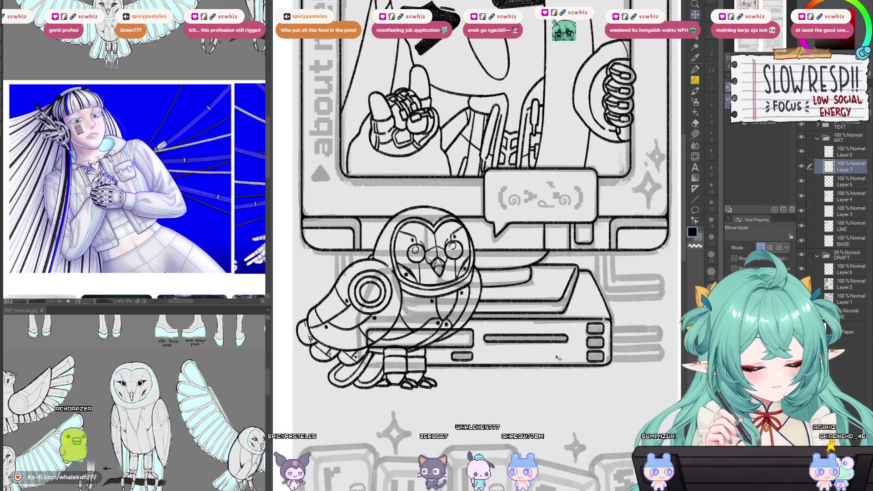
left_click_drag(566, 346, 592, 368)
scroll(571, 346, "down", 5)
scroll(588, 360, "up", 5)
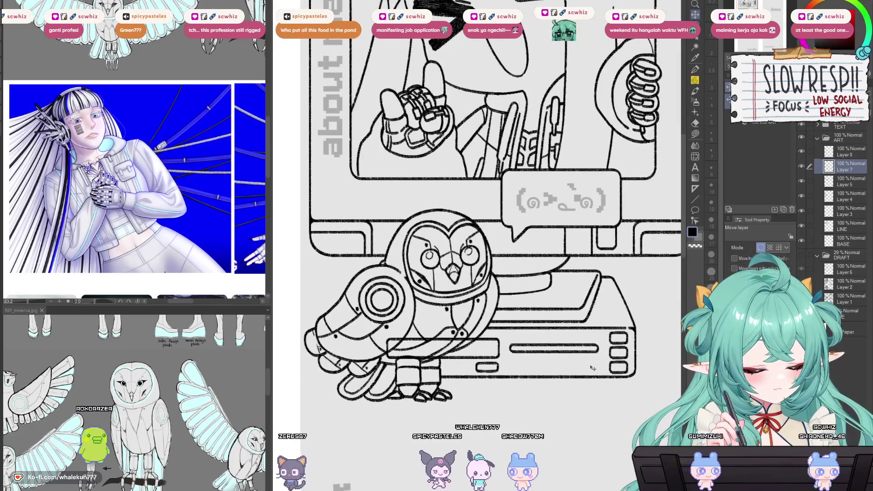
- Switch to the Eraser at size 17 and view the whole drawing
key("e")
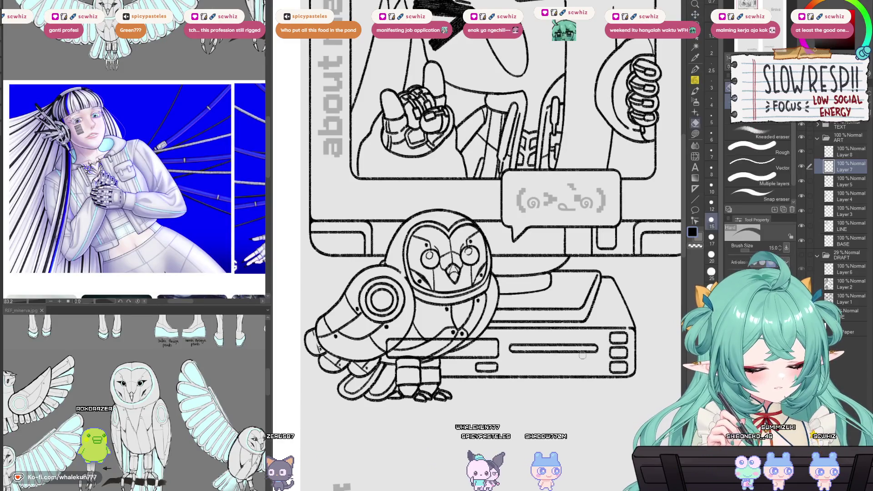
scroll(393, 342, "up", 2)
key("bracketright")
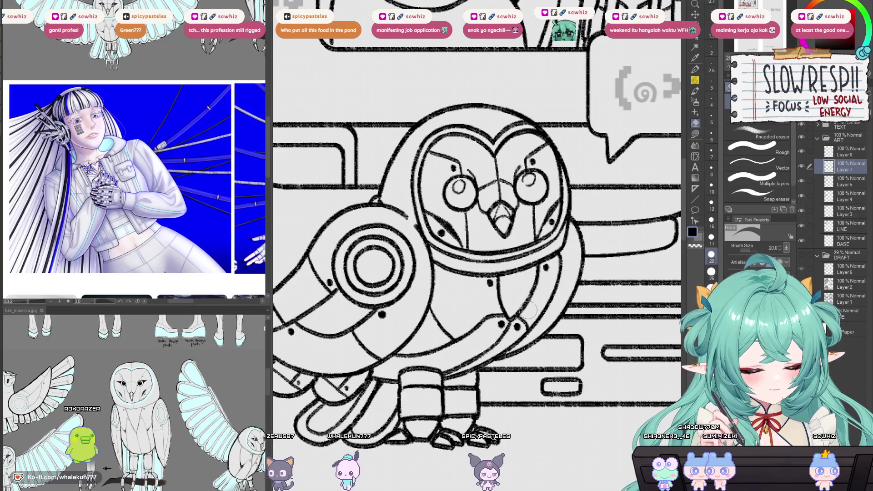
scroll(569, 376, "down", 5)
left_click_drag(718, 349, 613, 319)
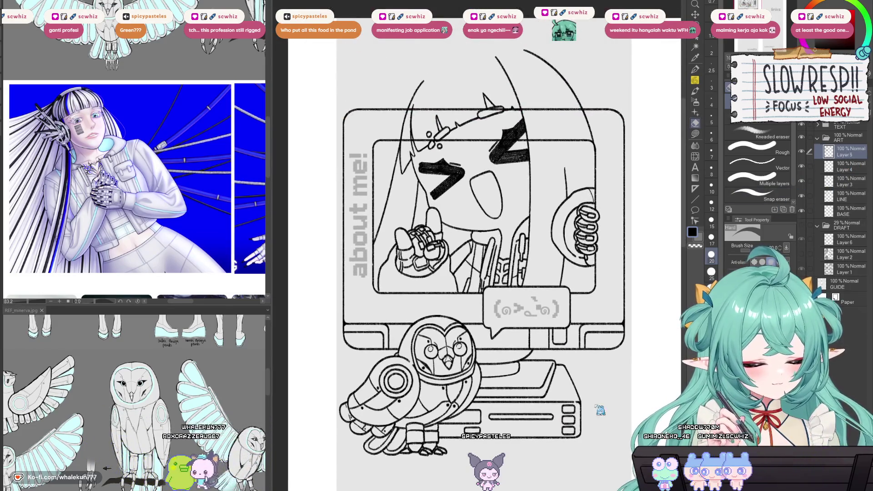
- Merge the console layer into Layer 4 and zoom out to the monitor and owl
key("ctrl+z")
scroll(571, 372, "up", 2)
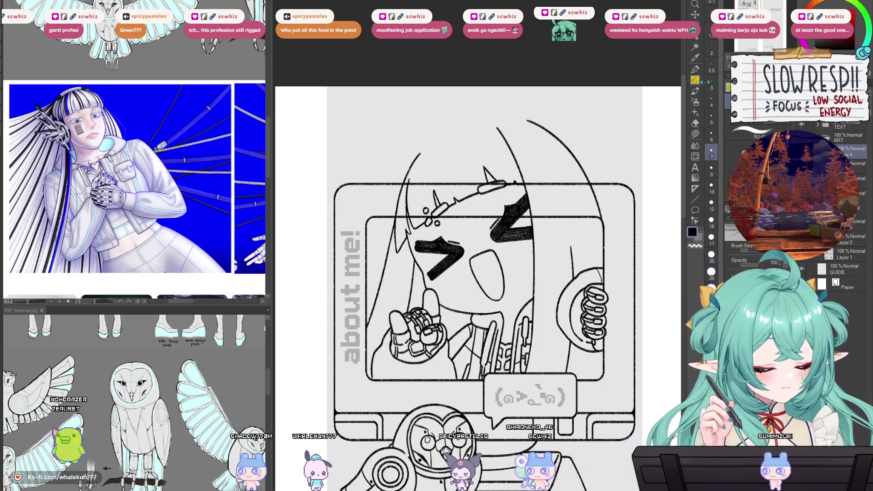
key("ctrl+z")
key("ctrl+y")
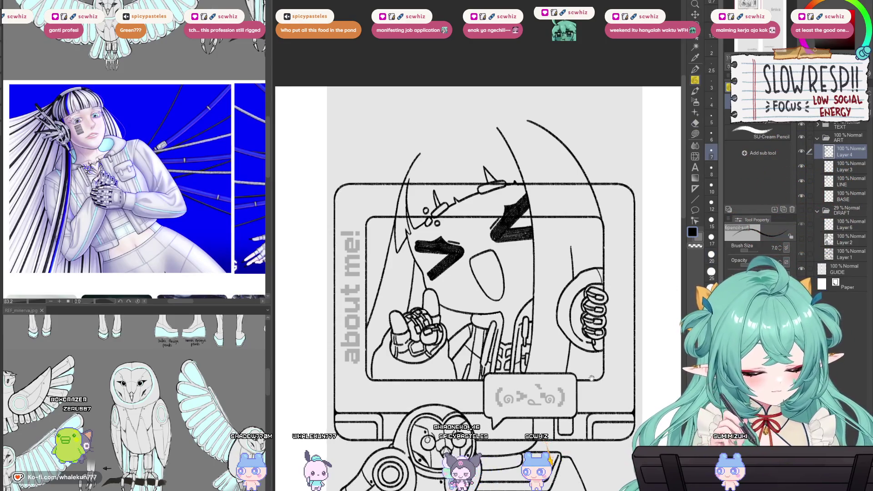
key("ctrl+minus")
key("ctrl+y")
key("ctrl+y")
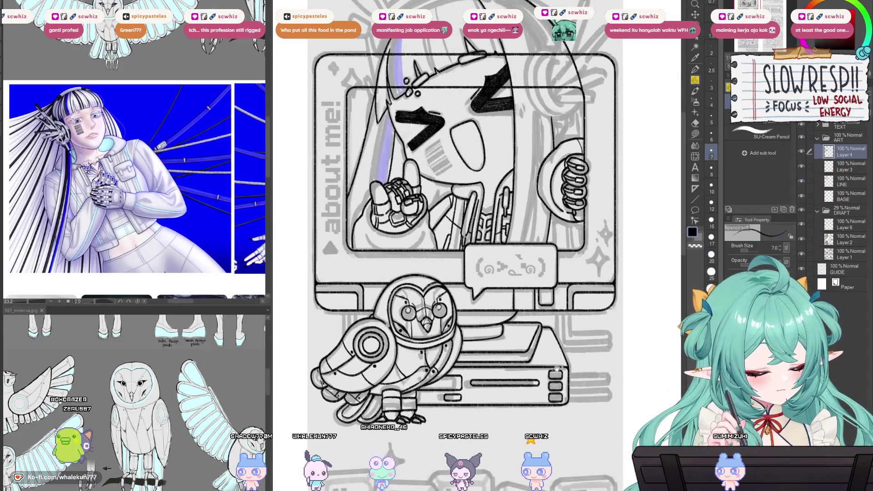
- Toggle the speech bubble fill and draft sketch visibility to check the line art
scroll(578, 381, "up", 1)
key("ctrl+z")
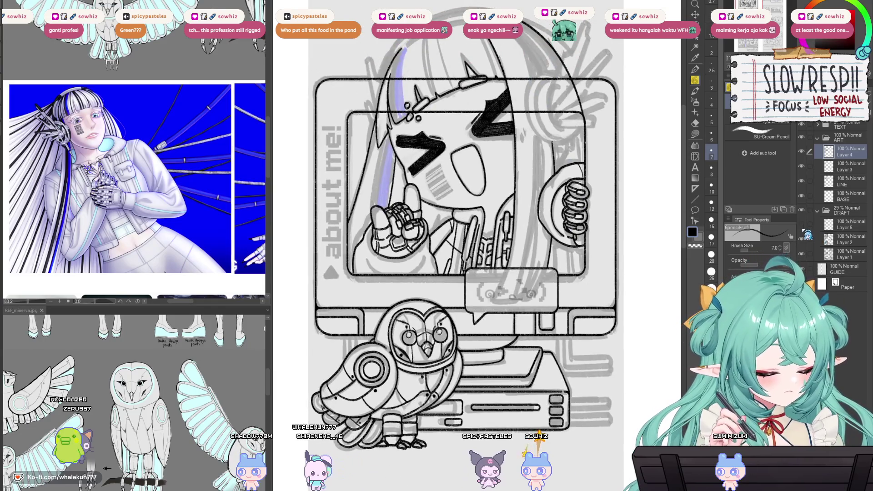
key("ctrl+y")
scroll(582, 379, "down", 4)
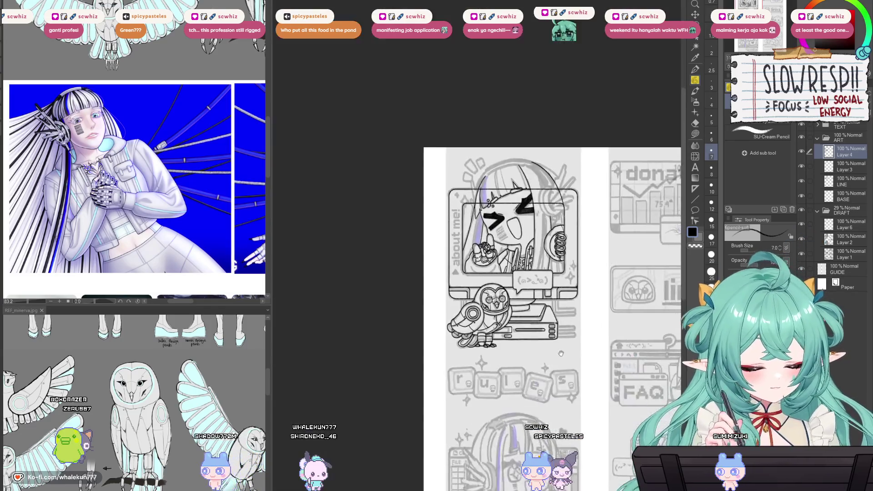
scroll(576, 359, "up", 3)
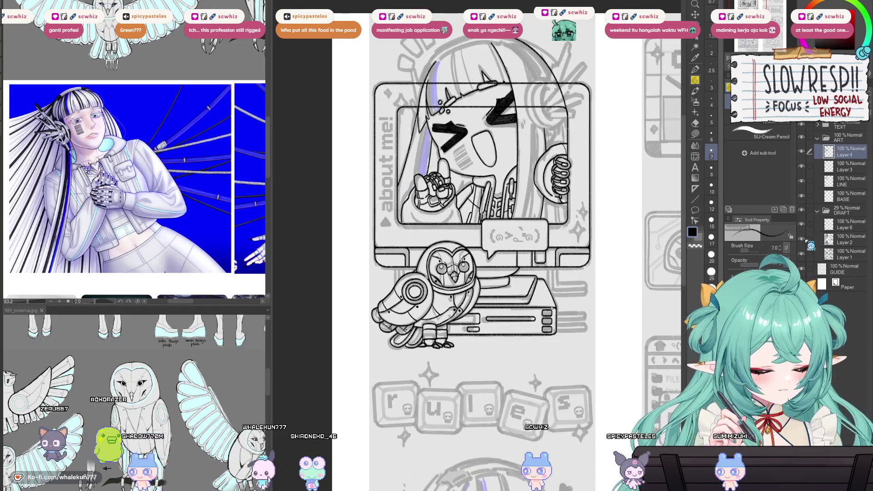
key("ctrl+z")
key("ctrl+z")
key("ctrl+y")
key("ctrl+y")
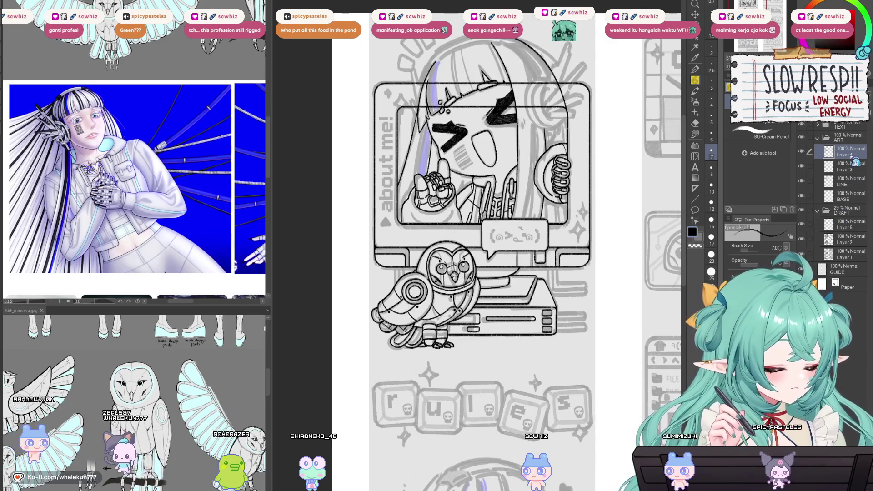
scroll(472, 313, "up", 5)
key("u")
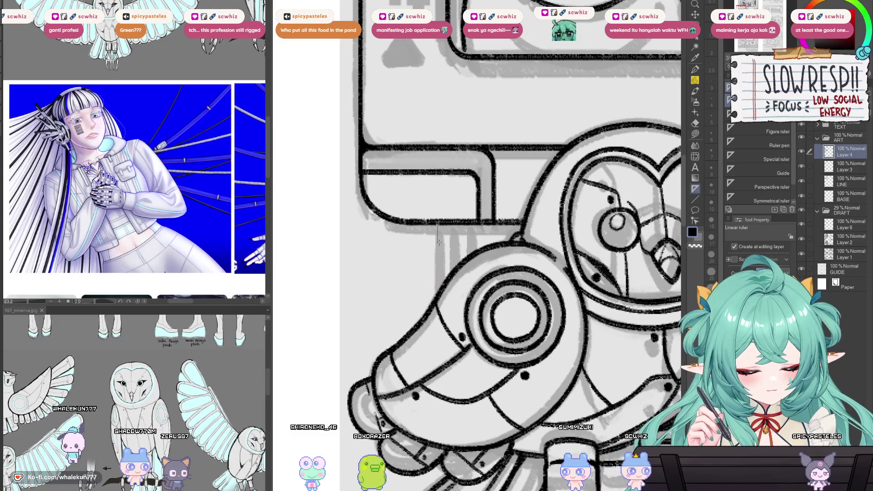
- Place straight ruler guides for the cable lines and add new Layer 5 above Layer 4
left_click_drag(454, 222, 454, 242)
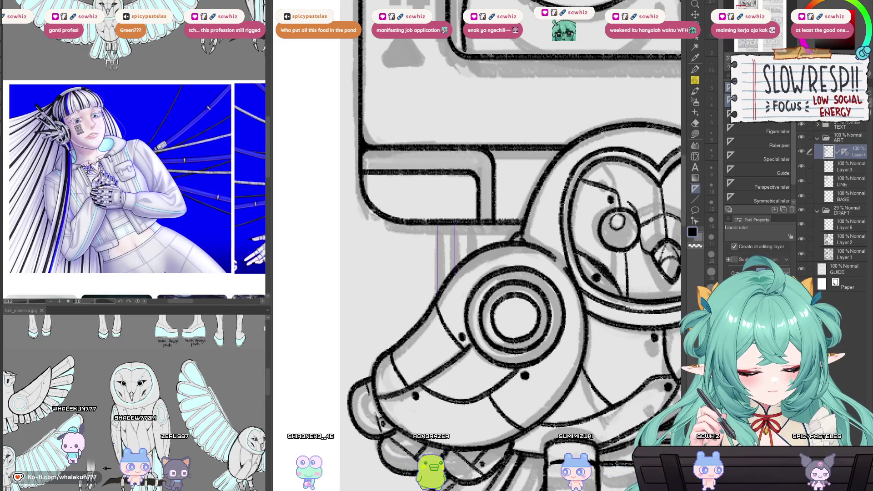
scroll(477, 246, "up", 5)
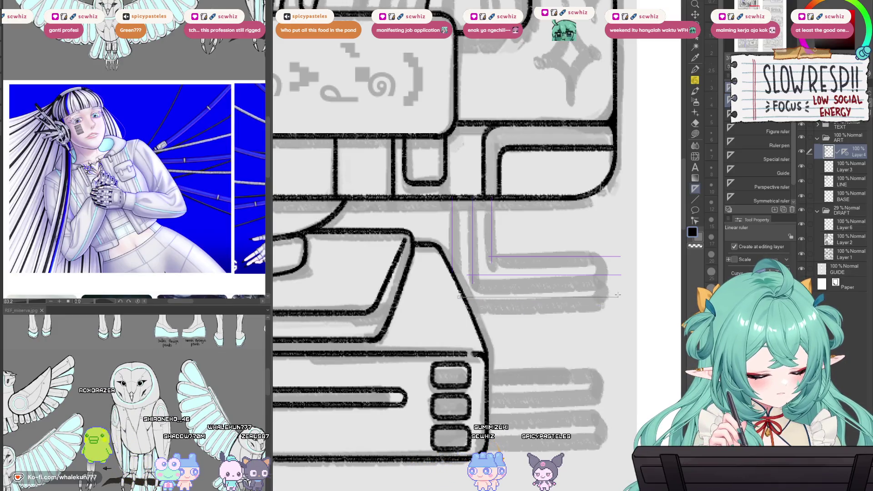
left_click_drag(614, 290, 633, 212)
left_click_drag(618, 301, 617, 298)
left_click_drag(497, 320, 614, 321)
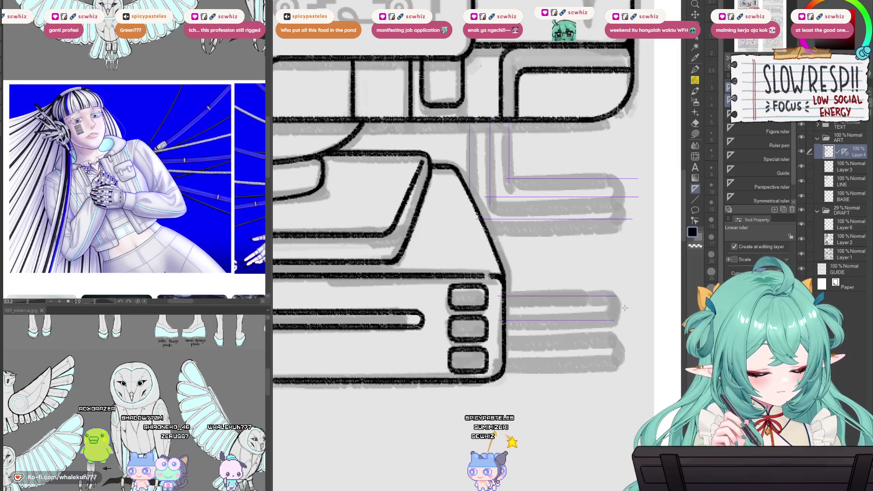
key("ctrl+shift+n")
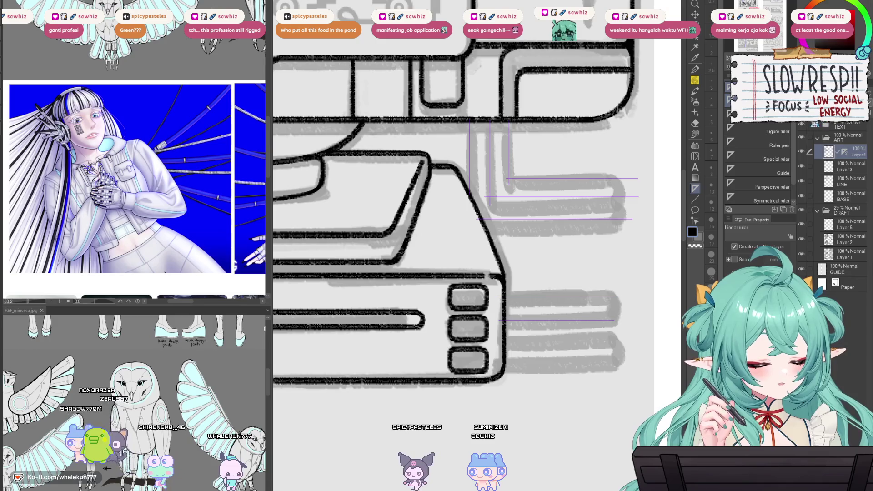
left_click_drag(846, 174, 844, 152)
- Ink the parallel cable lines along the guides with the pencil, redrawing one misplaced horizontal stroke
key("p")
left_click_drag(469, 185, 492, 310)
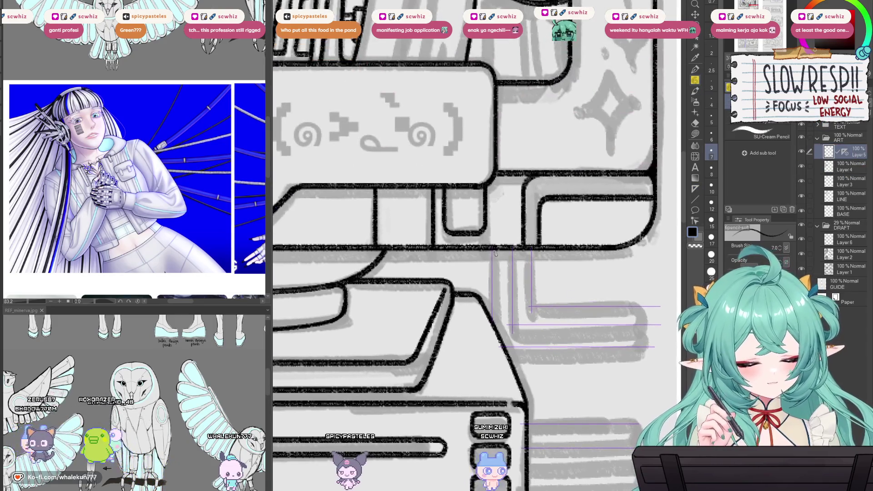
mouse_move(511, 249)
left_mouse_down()
mouse_move(511, 319)
mouse_move(636, 325)
left_mouse_up()
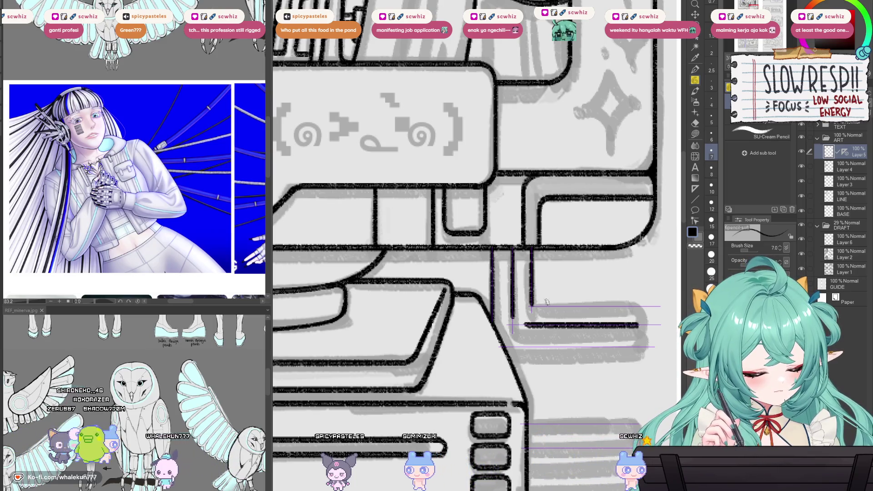
mouse_move(532, 249)
left_mouse_down()
mouse_move(532, 310)
mouse_move(636, 306)
mouse_move(586, 263)
left_mouse_up()
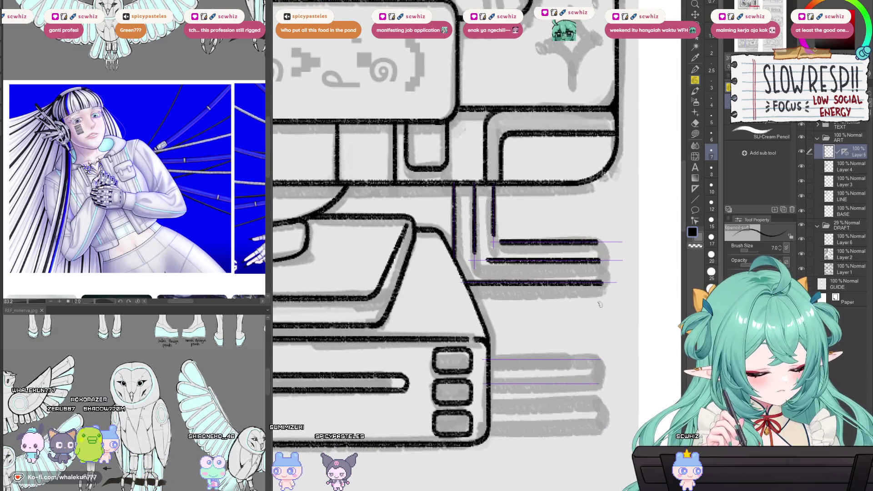
key("ctrl+z")
left_click_drag(504, 284, 597, 283)
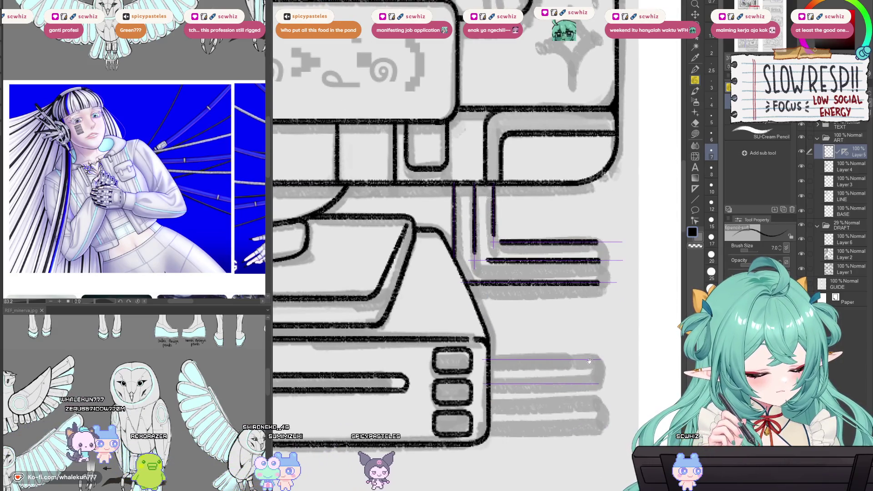
left_click_drag(588, 361, 579, 295)
left_click_drag(475, 294, 587, 293)
left_click_drag(476, 317, 587, 317)
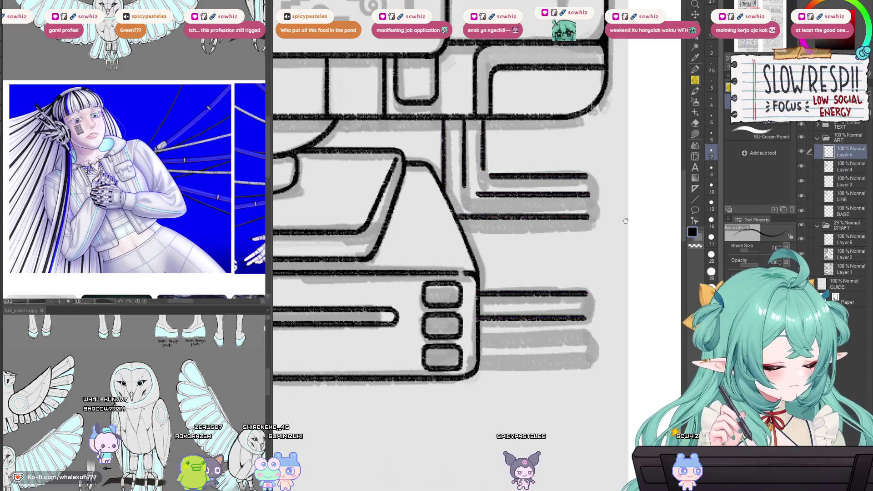
- Round the corner where the cables meet and close their right ends with curves
scroll(626, 220, "up", 2)
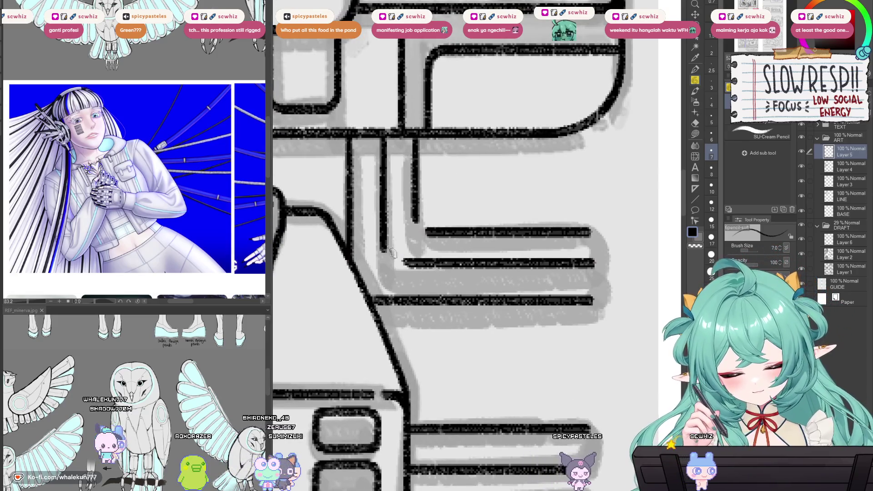
left_click_drag(384, 252, 405, 262)
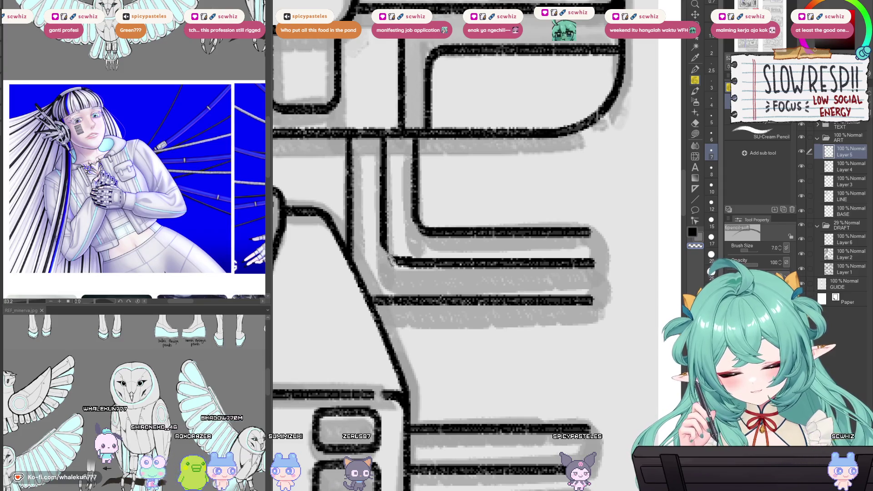
mouse_move(384, 250)
left_mouse_down()
mouse_move(402, 263)
mouse_move(386, 263)
left_mouse_up()
left_click_drag(572, 250, 573, 314)
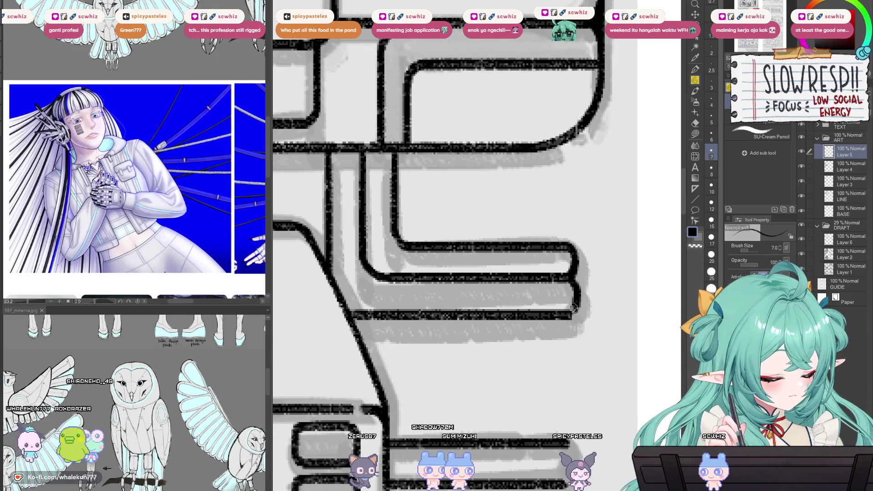
mouse_move(576, 277)
left_mouse_down()
mouse_move(568, 312)
mouse_move(563, 282)
left_mouse_up()
- Lasso the stray cable line end and nudge it slightly up
key("m")
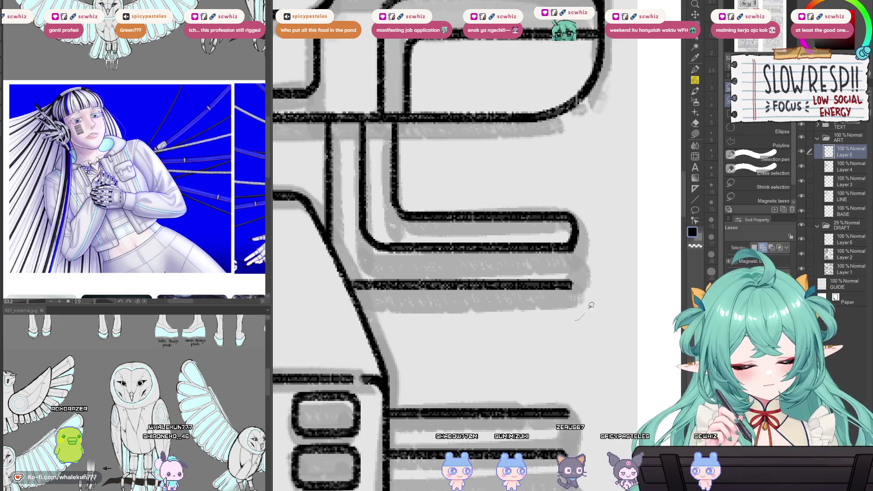
left_click_drag(327, 318, 364, 324)
key("k")
left_click_drag(548, 302, 549, 298)
key("ctrl+d")
key("p")
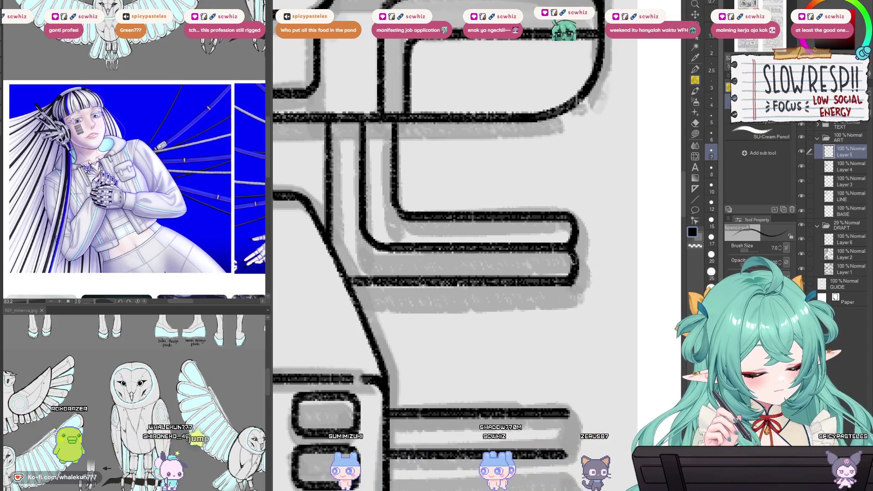
- Lasso the rounded end of a cable line beside the console and shift it into place
left_click_drag(572, 259, 568, 275)
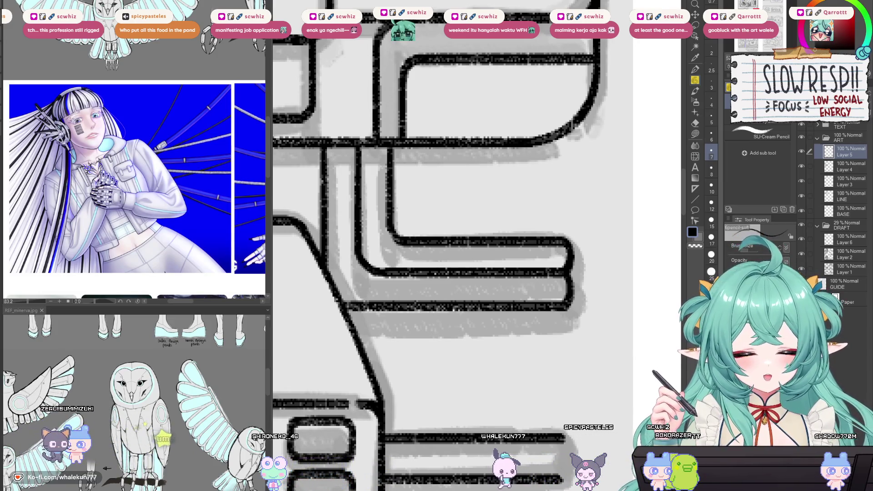
mouse_move(599, 221)
left_mouse_down()
mouse_move(565, 186)
mouse_move(453, 266)
left_mouse_up()
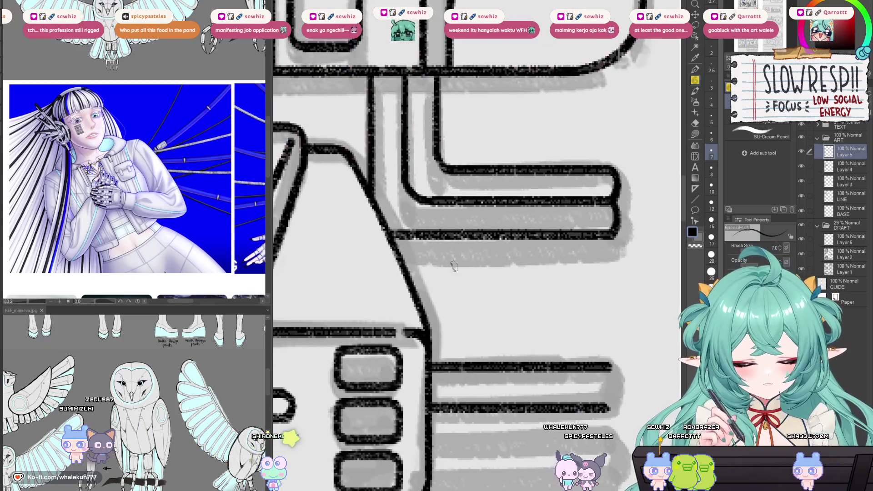
left_click_drag(528, 296, 582, 247)
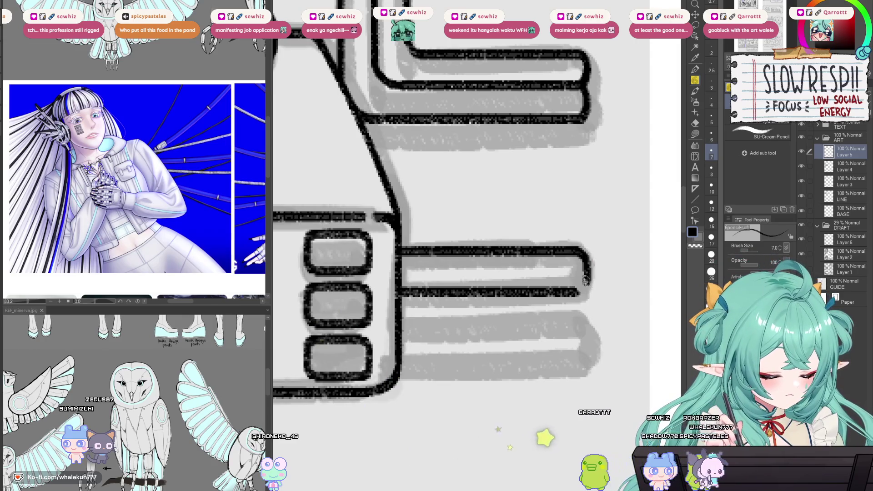
scroll(585, 270, "down", 5)
scroll(591, 245, "up", 7)
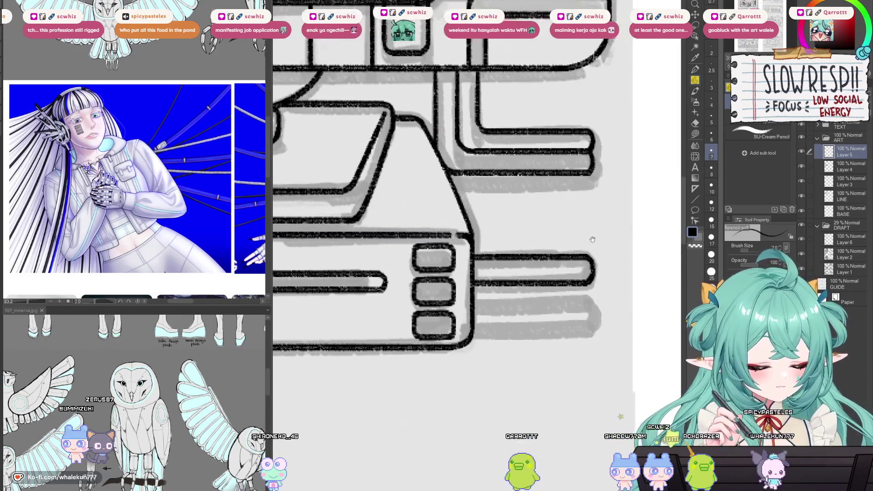
left_click(695, 27)
left_click_drag(552, 336, 556, 339)
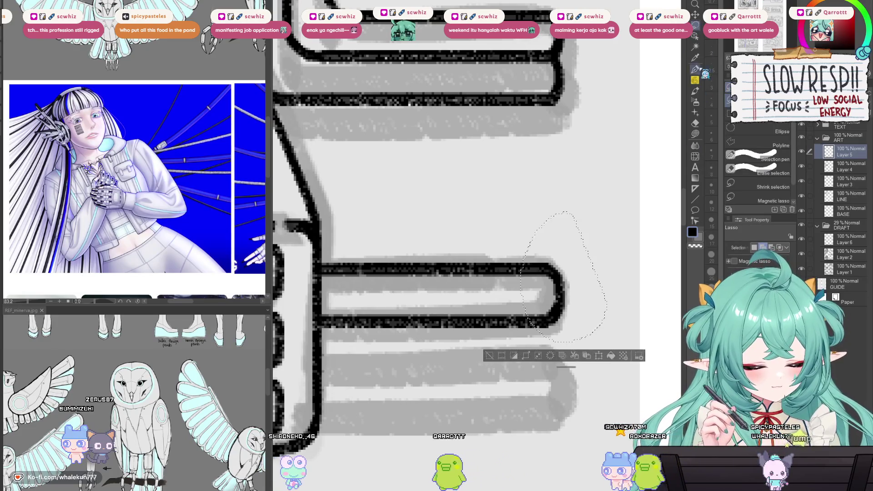
left_click(695, 16)
left_click_drag(563, 292, 679, 279)
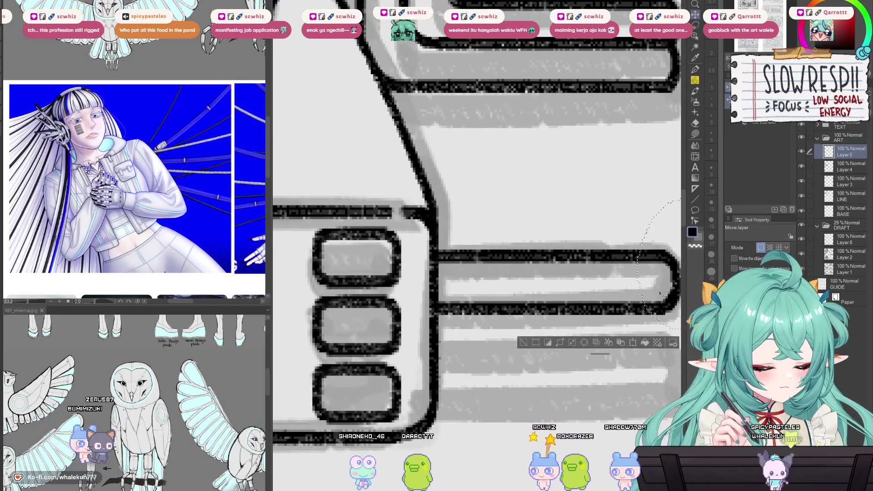
- Move the selected cable ends down into line with the others
scroll(413, 229, "down", 3)
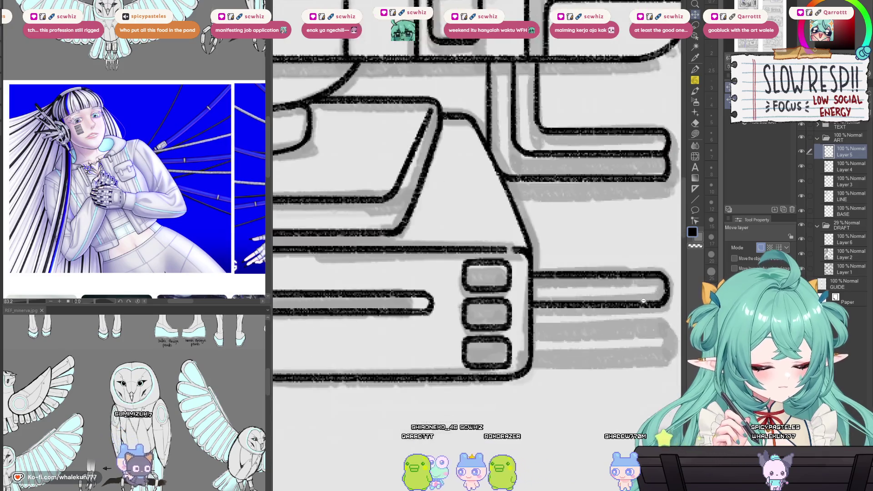
key("m")
key("k")
left_click_drag(525, 272, 525, 319)
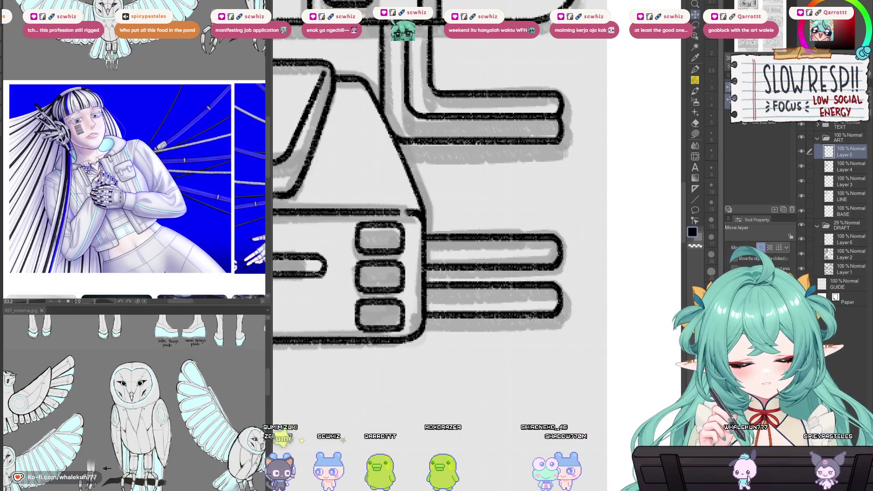
scroll(529, 318, "down", 5)
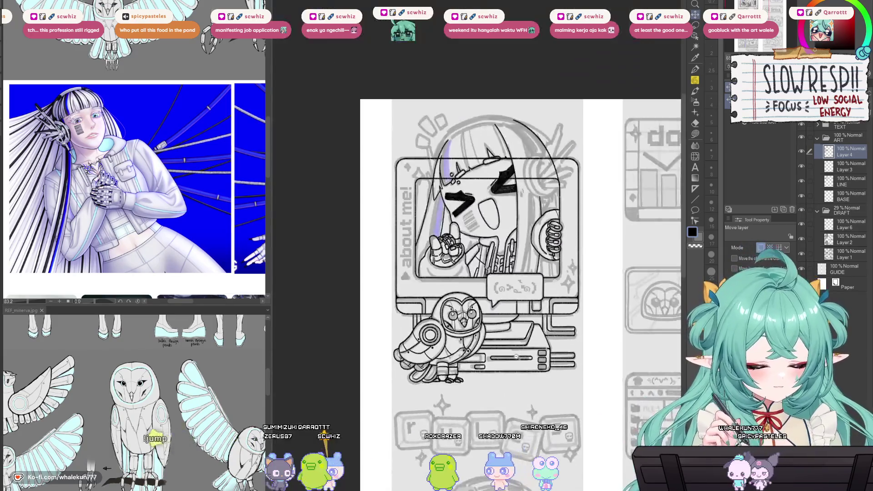
scroll(534, 348, "up", 2)
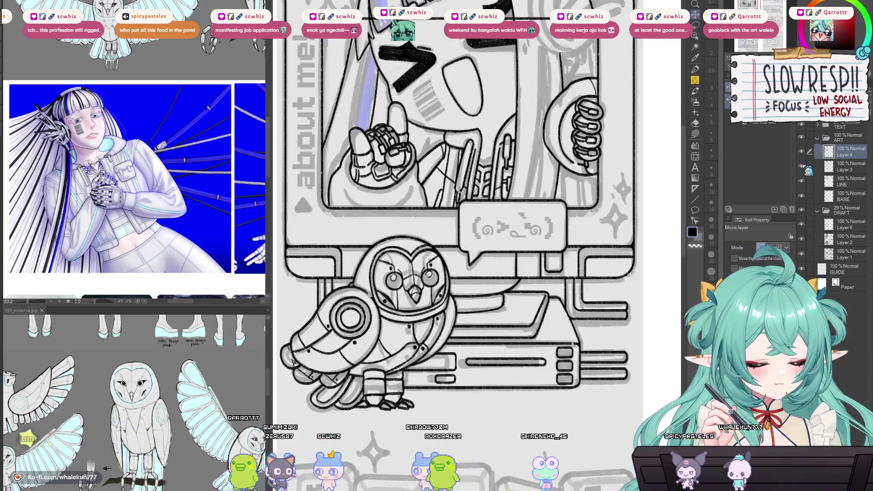
scroll(588, 371, "down", 3)
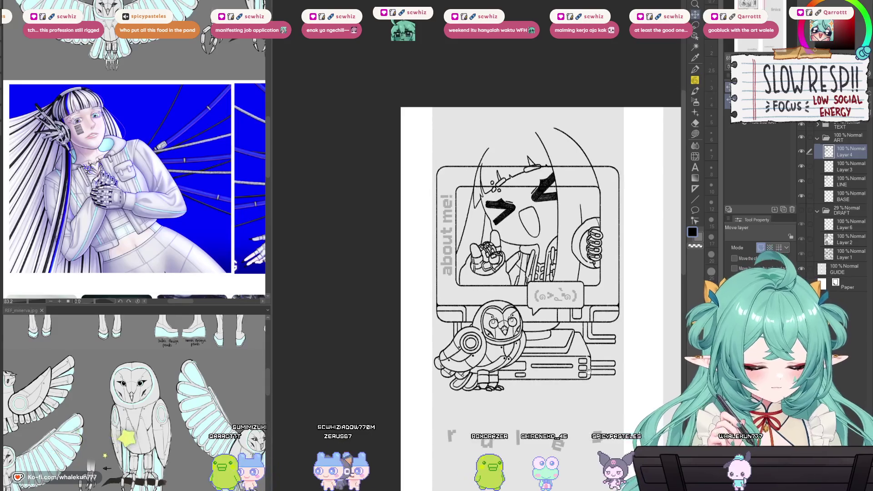
scroll(587, 369, "up", 1)
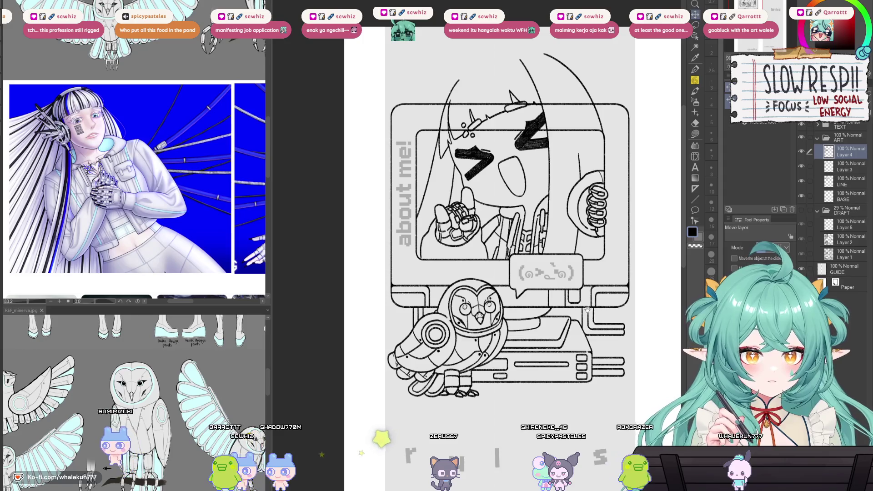
scroll(587, 310, "up", 2)
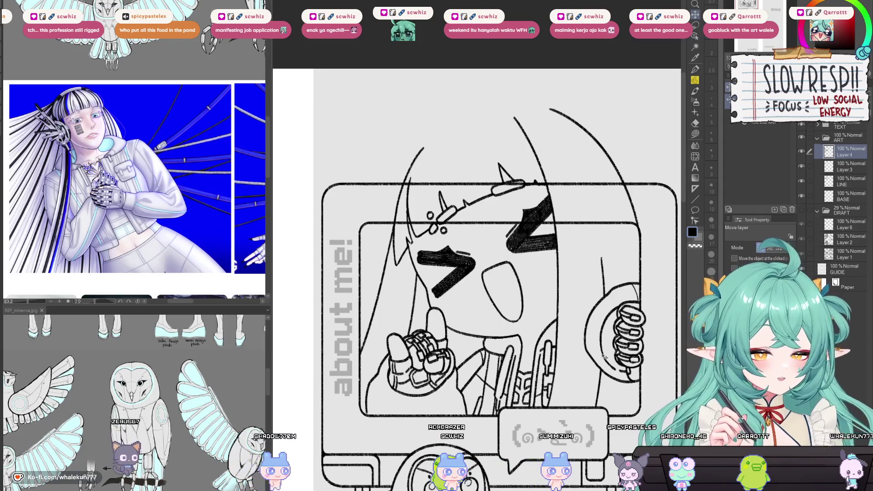
- Select Layer 3 and try a pencil line down to the speech bubble, then undo it
key("p")
scroll(477, 254, "down", 3)
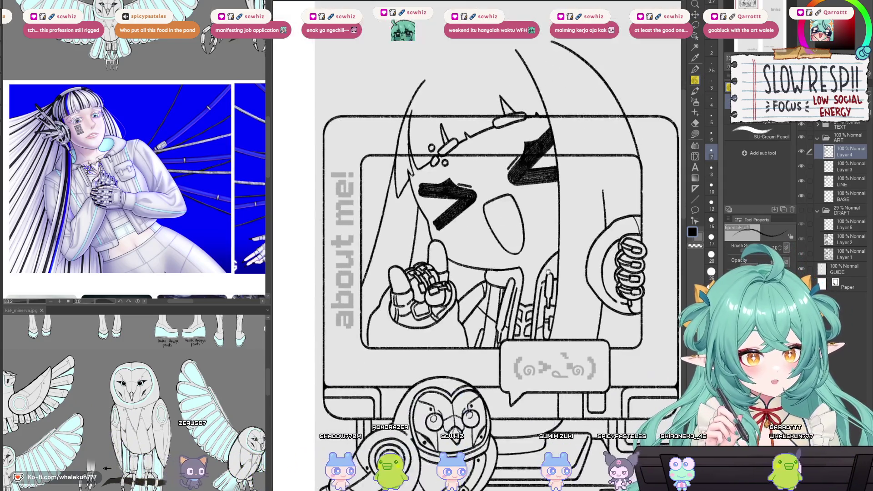
scroll(554, 384, "down", 3)
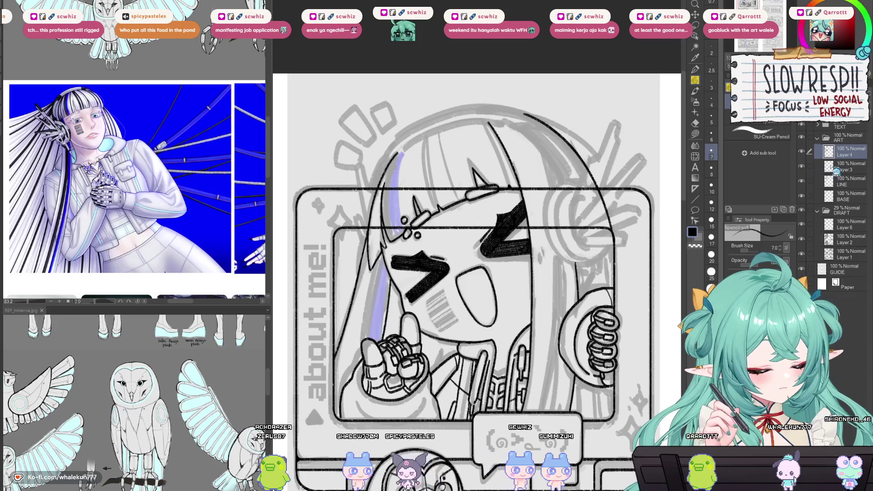
left_click(841, 168)
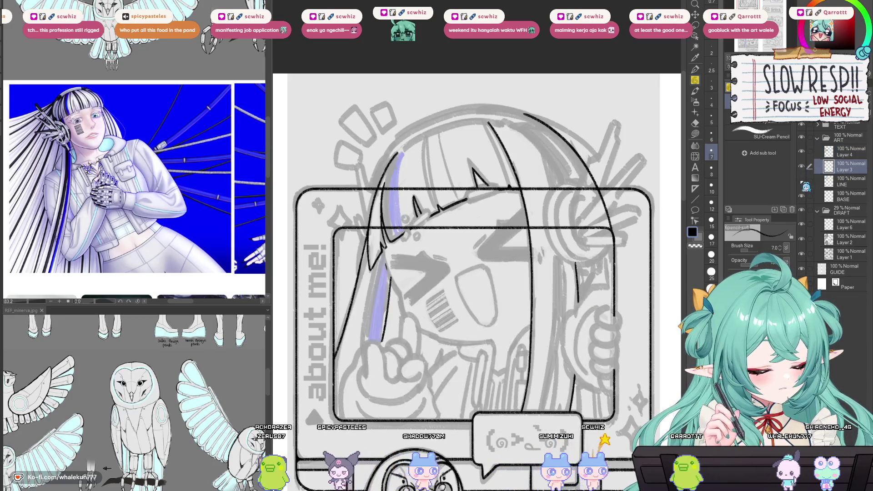
scroll(477, 273, "down", 5)
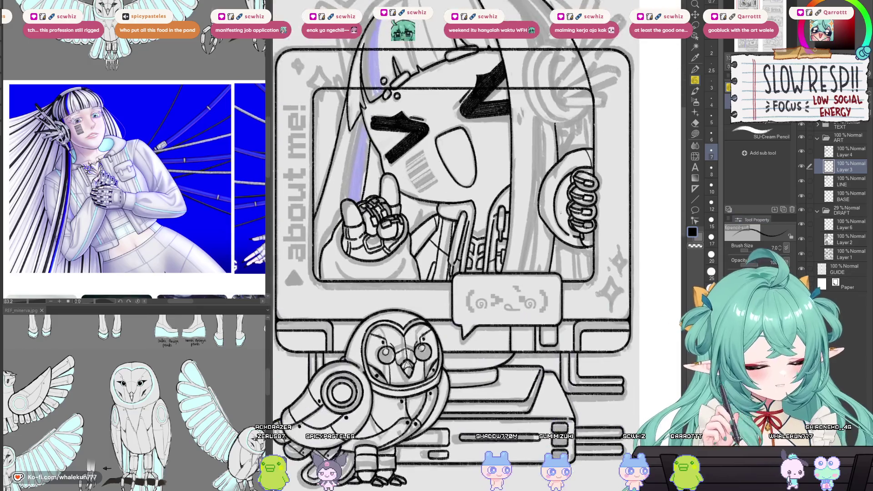
scroll(546, 273, "up", 3)
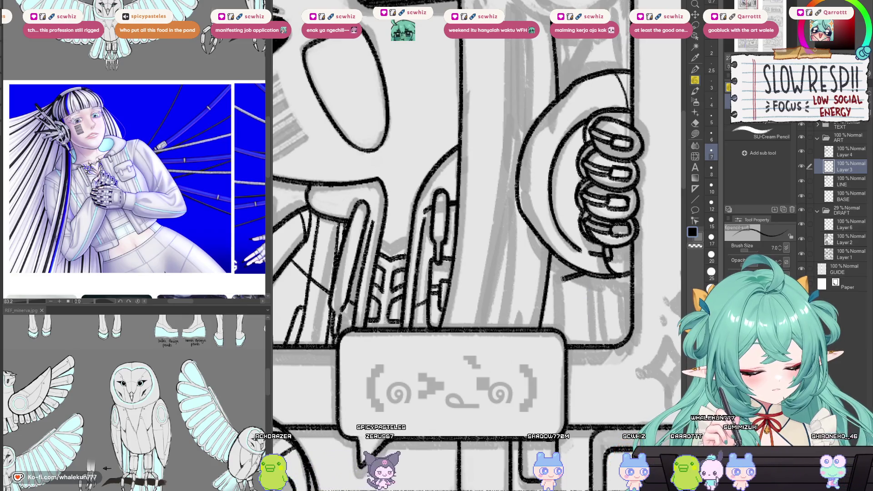
left_click_drag(563, 277, 570, 336)
key("ctrl+z")
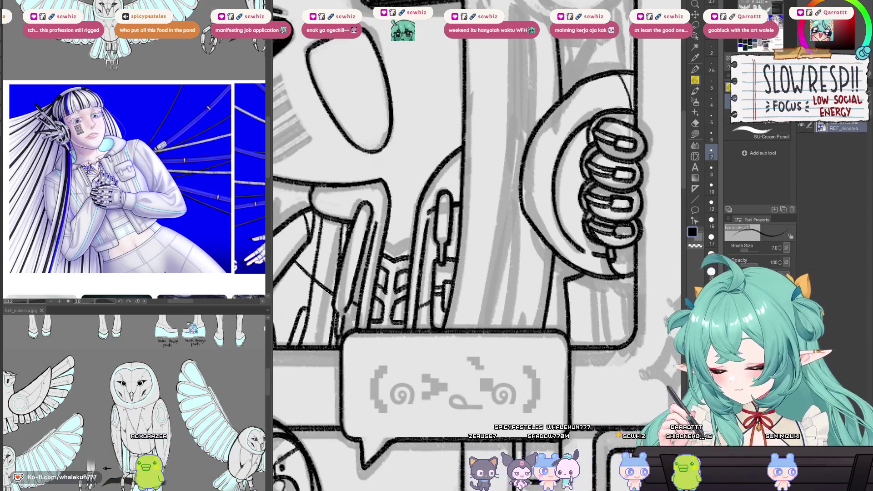
scroll(134, 409, "up", 5)
scroll(204, 422, "up", 2)
- Return to the main drawing, switch to the eraser and merge Layer 3 down into LINE
left_click(562, 245)
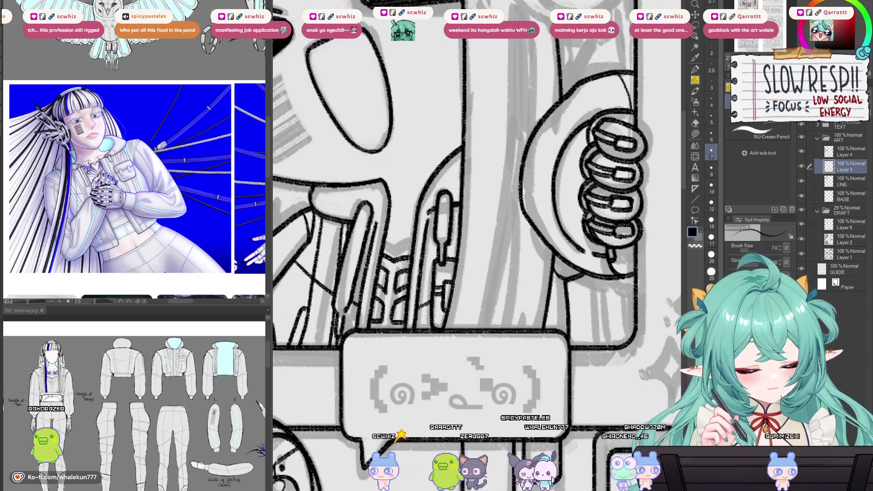
scroll(567, 278, "down", 5)
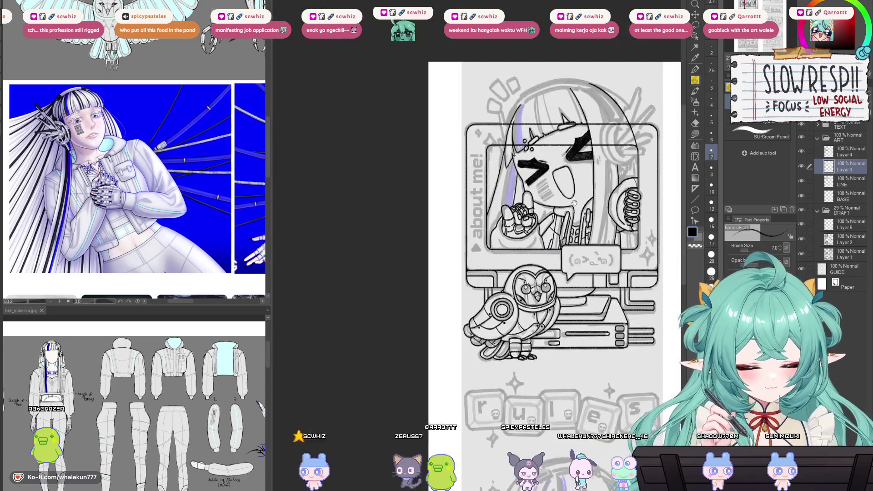
scroll(575, 202, "up", 5)
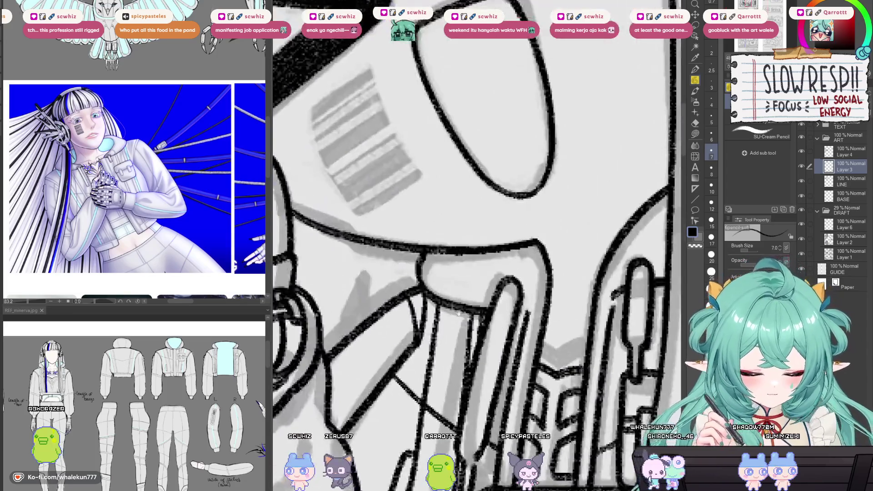
key("e")
key("ctrl+e")
scroll(488, 282, "down", 5)
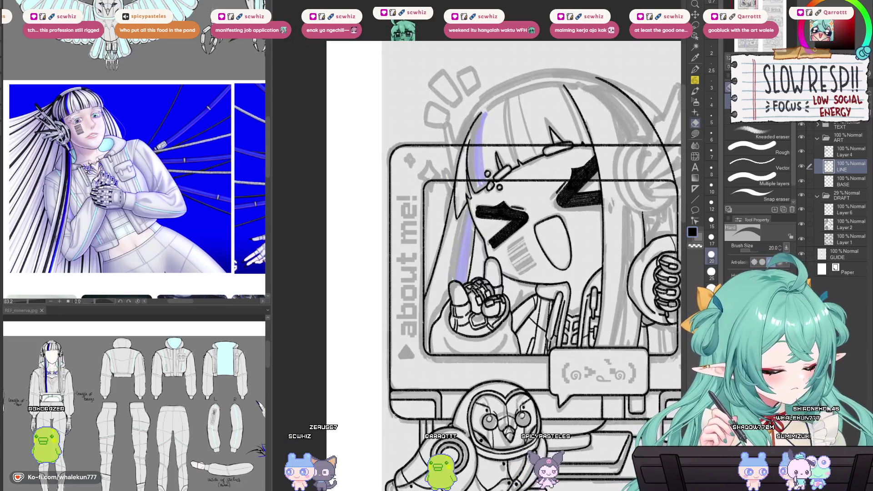
- Shrink the eraser to size 12, then draw a diagonal chest line with the pencil and undo it
left_click_drag(463, 300, 457, 299)
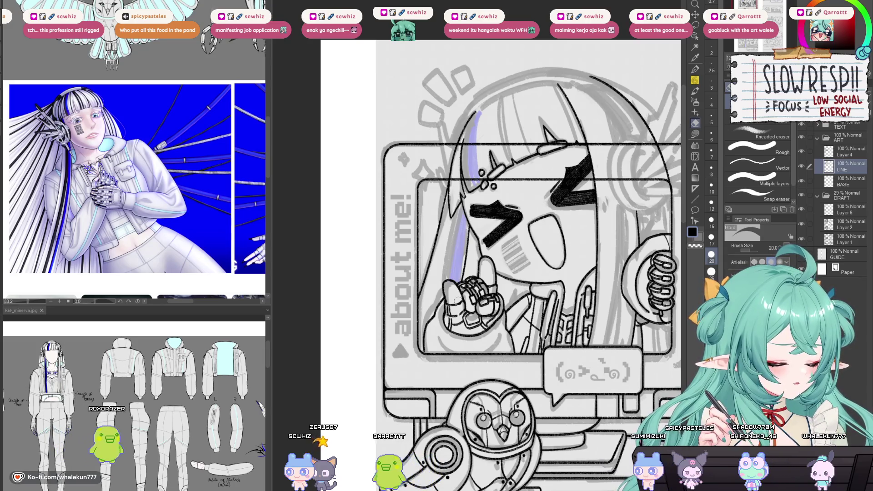
scroll(513, 268, "up", 3)
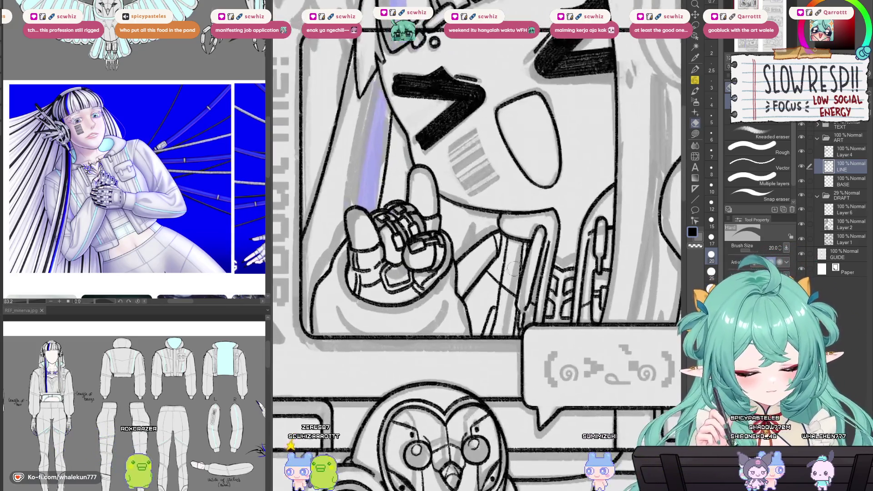
key("bracketleft")
key("bracketleft")
key("bracketleft")
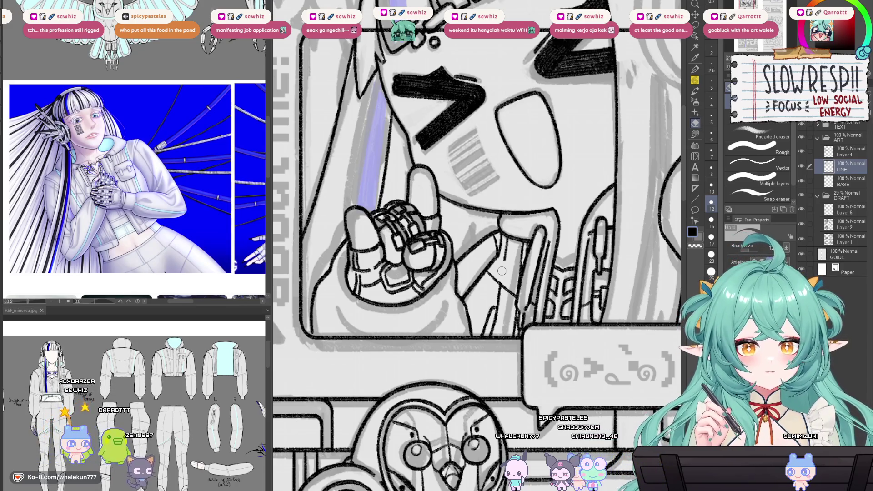
scroll(501, 271, "up", 3)
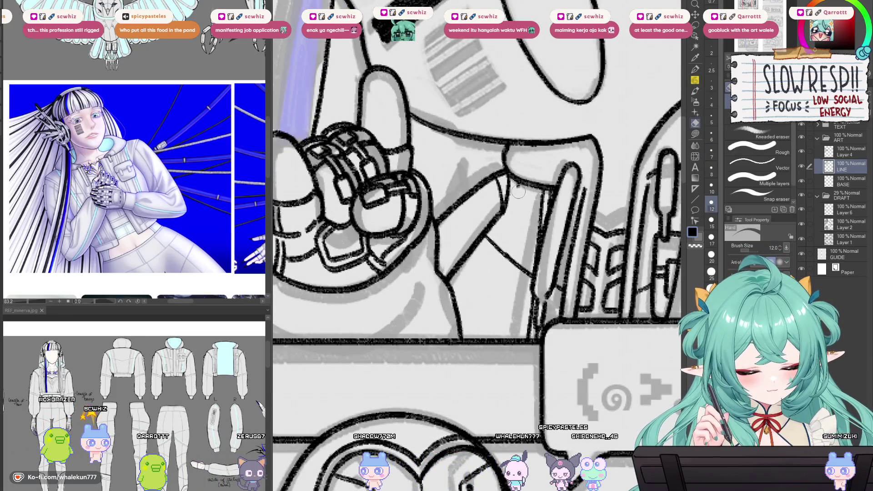
left_click(696, 81)
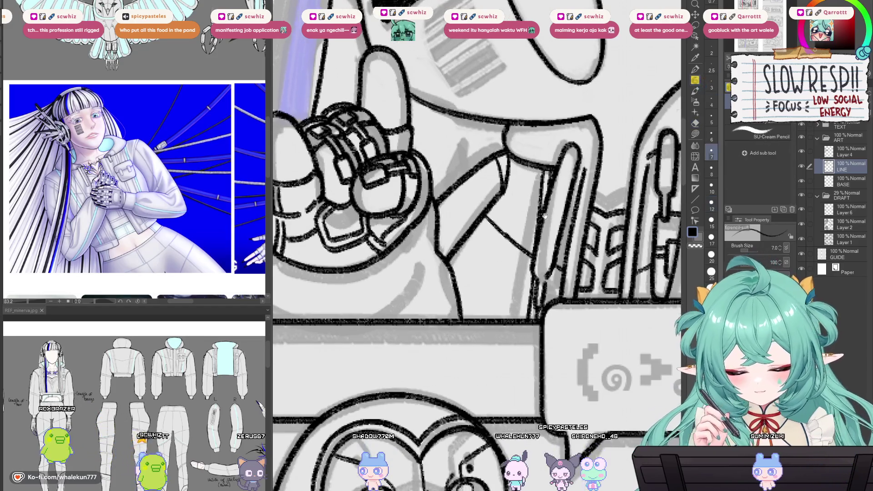
left_click_drag(516, 226, 525, 213)
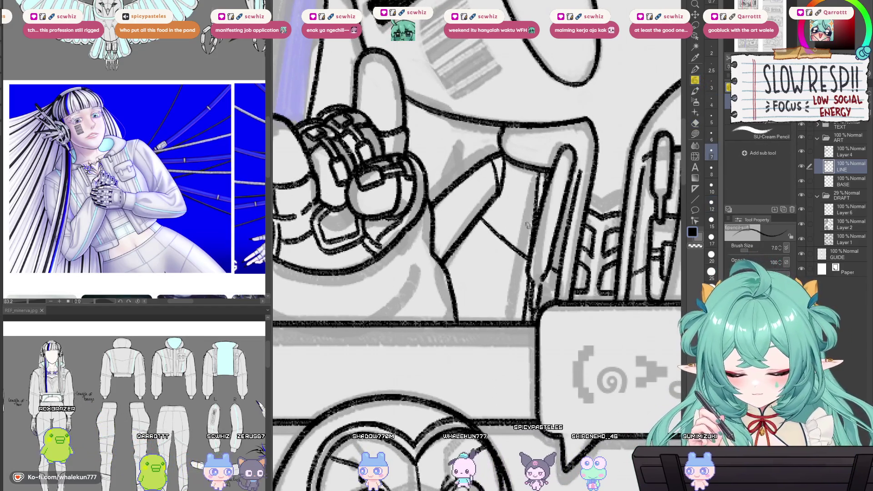
left_click_drag(530, 168, 506, 321)
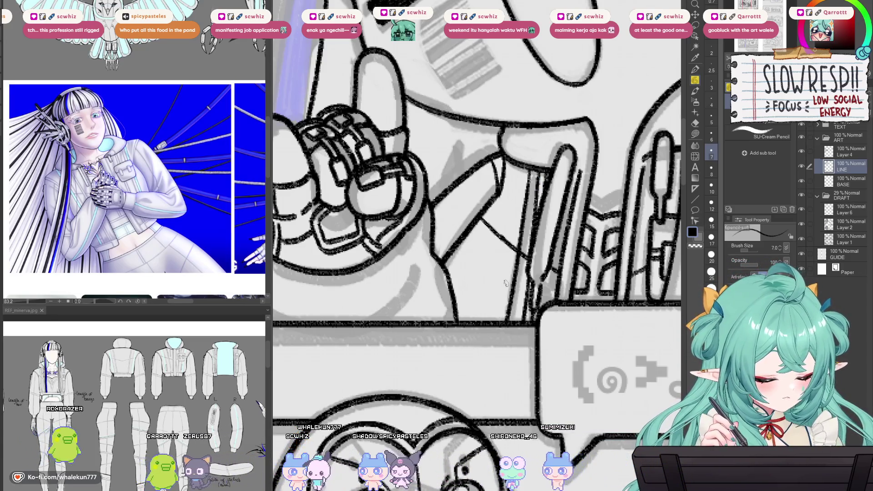
scroll(136, 400, "up", 3)
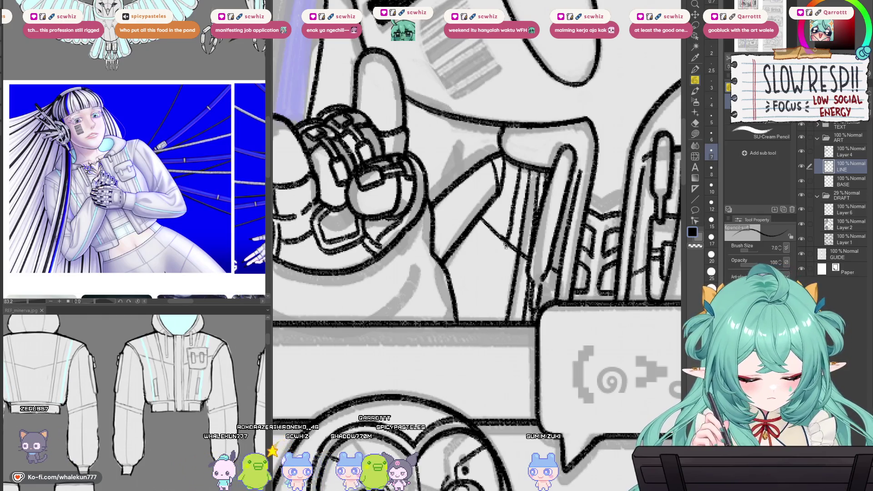
key("ctrl+z")
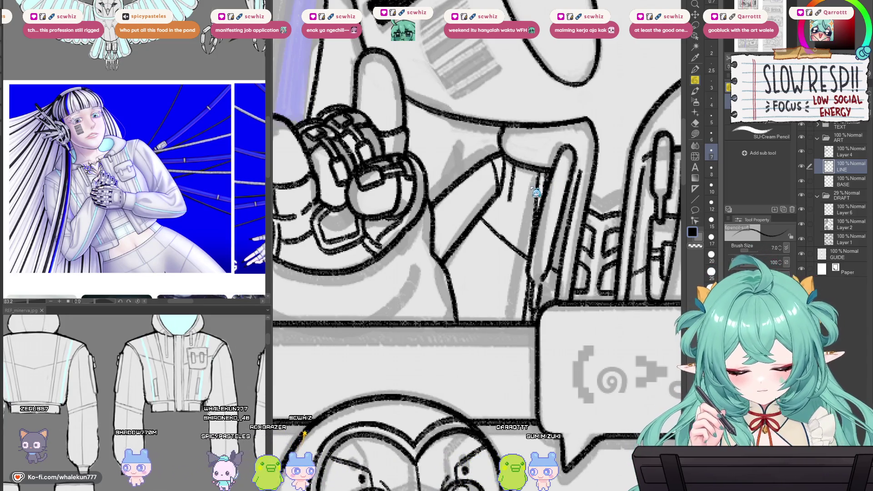
- Erase the old chest line with a size 12 eraser and draw a long line beside the raised hand
key("e")
key("bracketright")
key("bracketright")
key("bracketright")
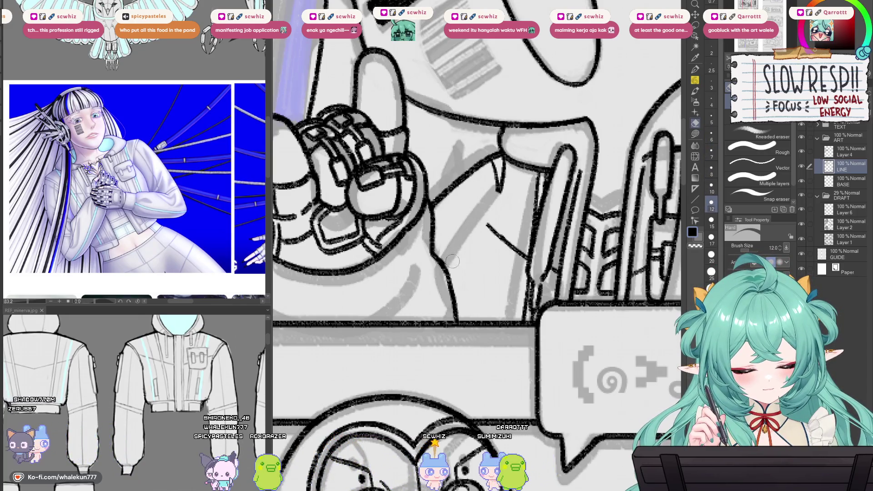
scroll(550, 227, "down", 3)
scroll(551, 227, "up", 5)
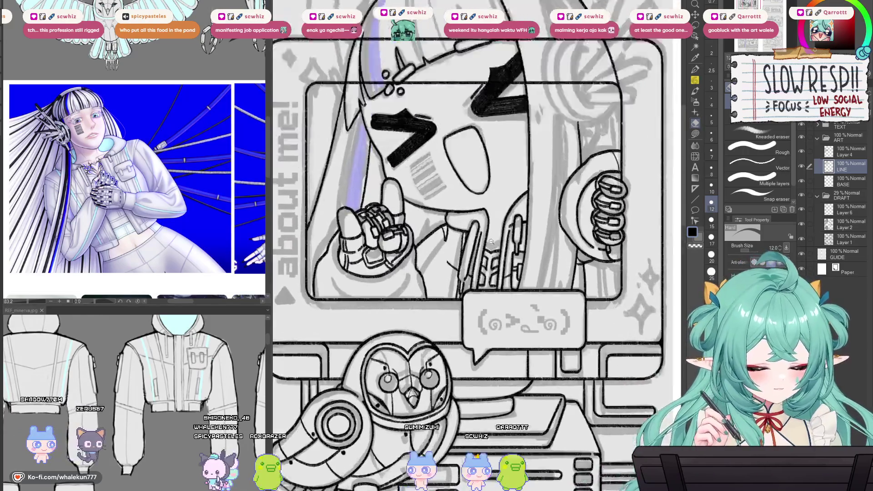
key("p")
scroll(463, 207, "up", 2)
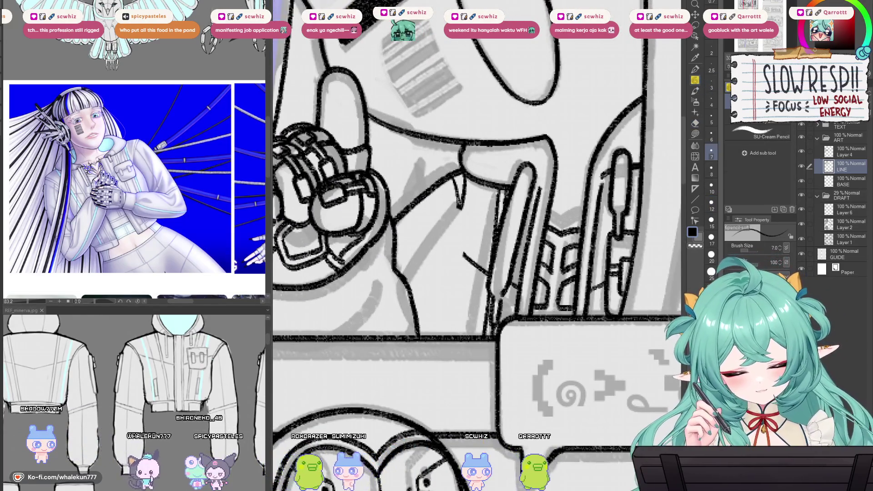
left_click_drag(463, 180, 424, 297)
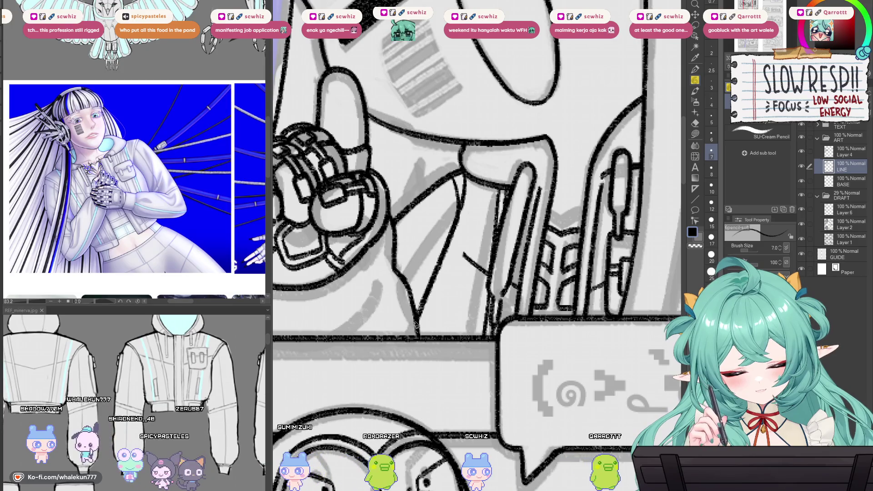
scroll(541, 243, "down", 3)
scroll(540, 243, "up", 2)
key("ctrl+Tab")
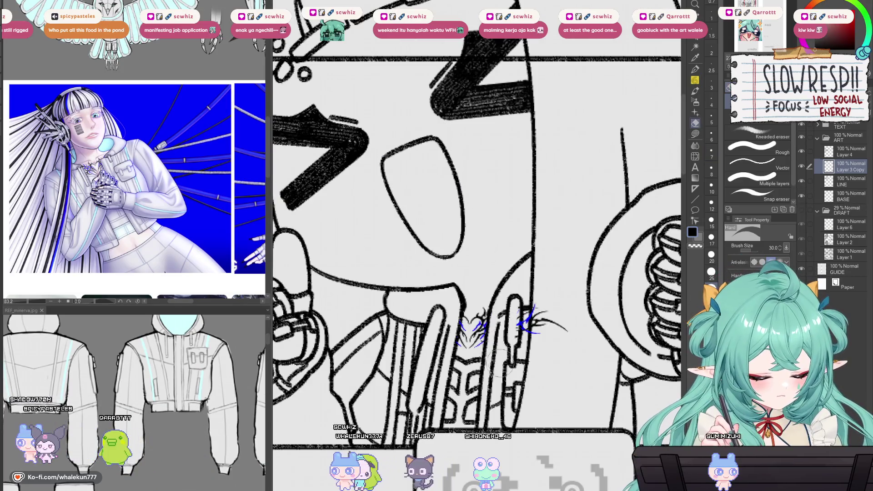
- Reduce the brush to size 6, move LINE above Layer 3 Copy and merge them
scroll(483, 325, "up", 3)
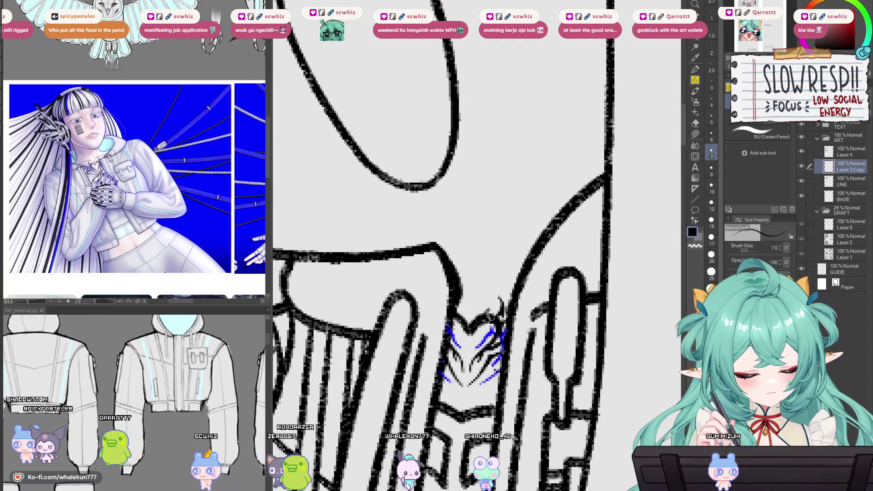
key("bracketleft")
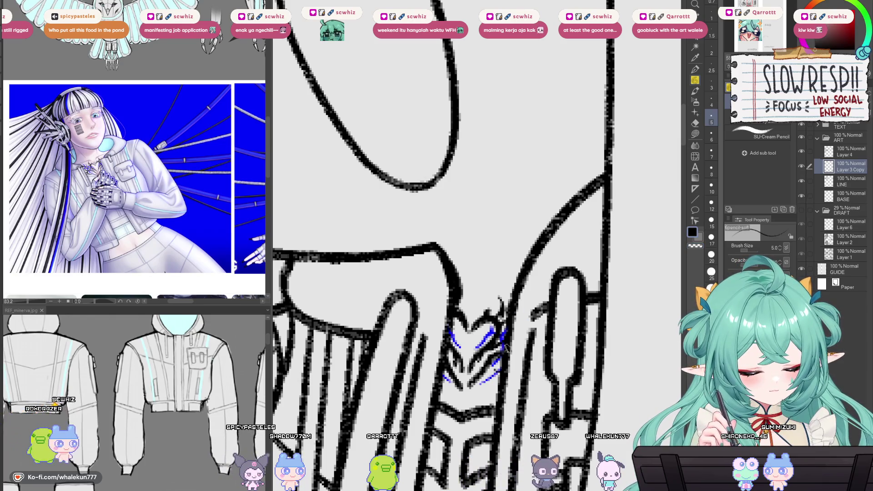
left_click_drag(855, 185, 855, 185)
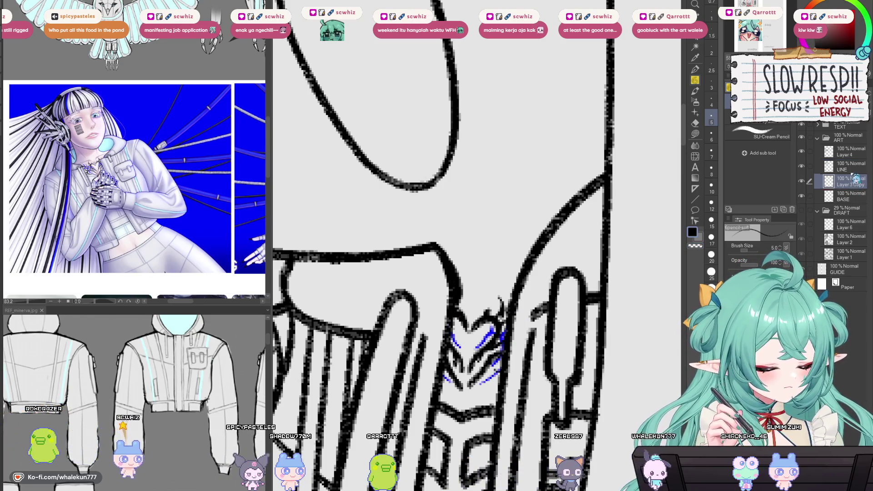
key("ctrl+e")
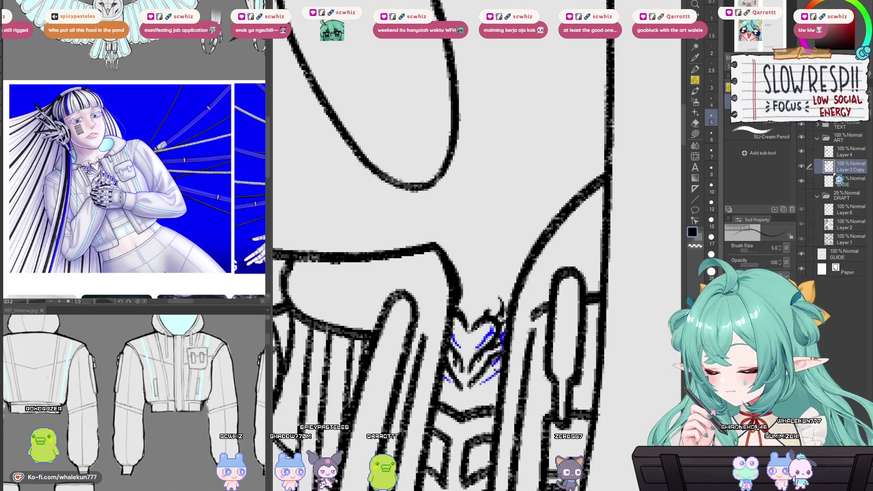
scroll(522, 267, "down", 5)
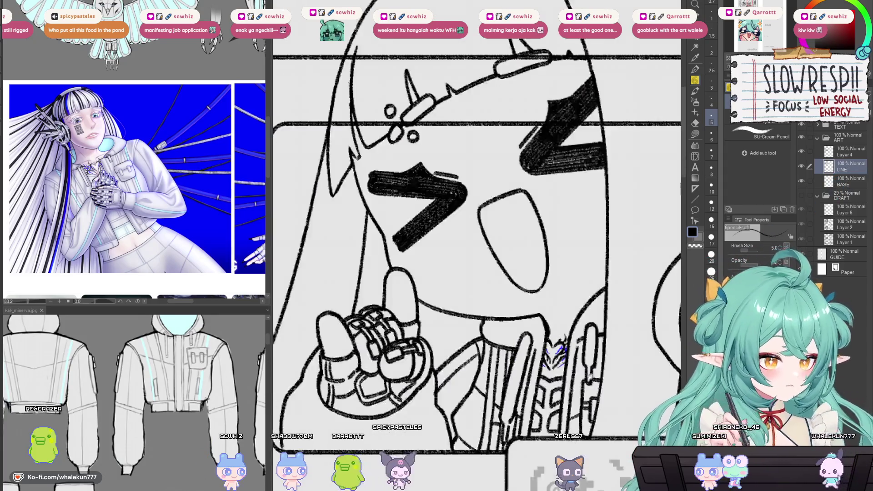
scroll(523, 267, "up", 5)
- Erase stray chest lines and redraw a horizontal lower-chest line and a short line under the emblem
key("e")
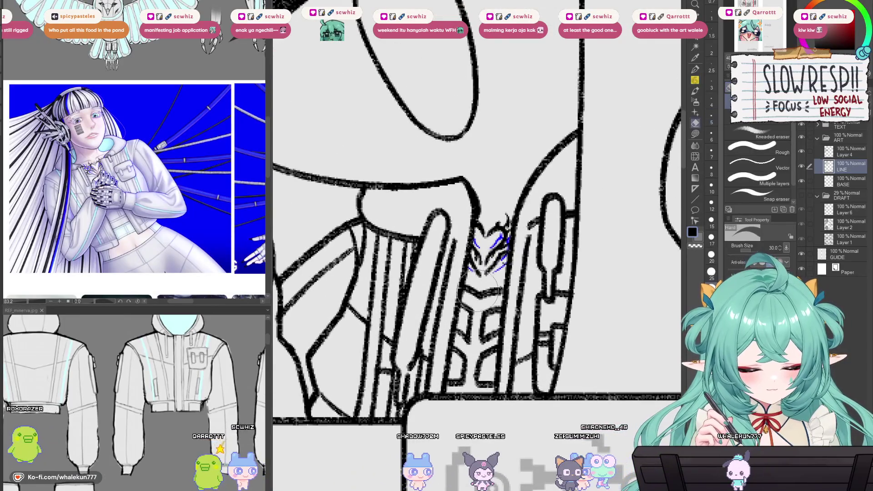
mouse_move(473, 286)
left_mouse_down()
mouse_move(459, 359)
mouse_move(482, 364)
mouse_move(494, 312)
mouse_move(485, 382)
mouse_move(482, 366)
left_mouse_up()
key("p")
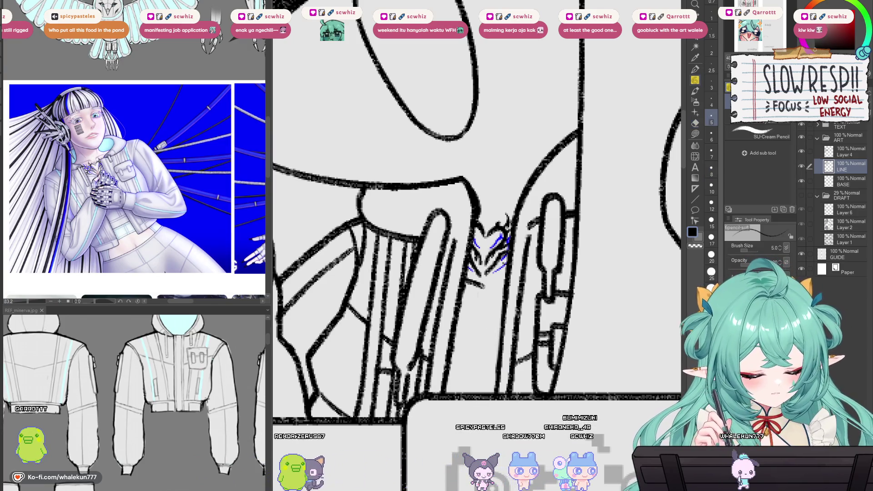
mouse_move(466, 356)
left_mouse_down()
mouse_move(463, 327)
mouse_move(508, 337)
left_mouse_up()
key("ctrl+z")
left_click_drag(285, 419, 288, 412)
left_click_drag(480, 320, 507, 313)
key("ctrl+z")
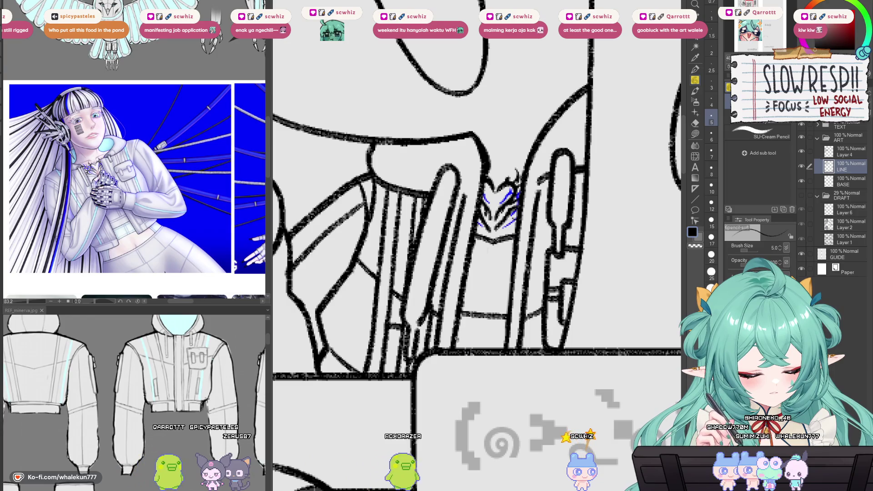
left_click_drag(458, 337, 500, 338)
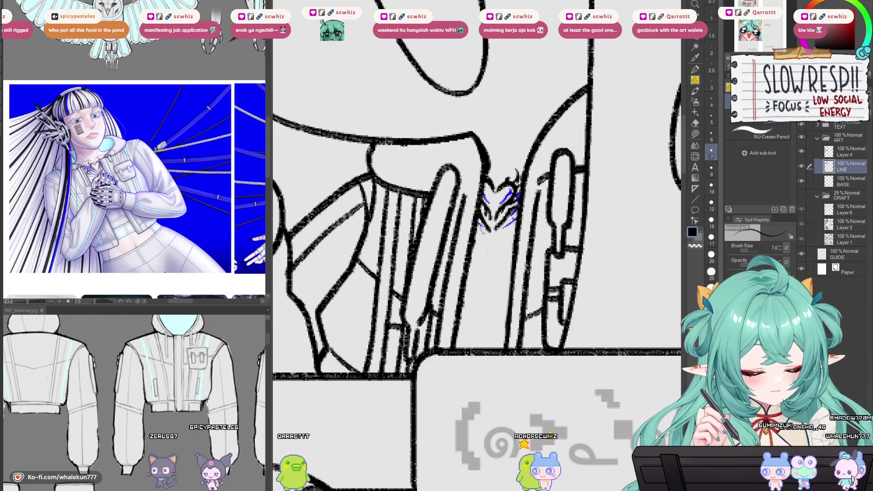
mouse_move(477, 237)
left_mouse_down()
mouse_move(506, 238)
mouse_move(477, 246)
mouse_move(483, 275)
left_mouse_up()
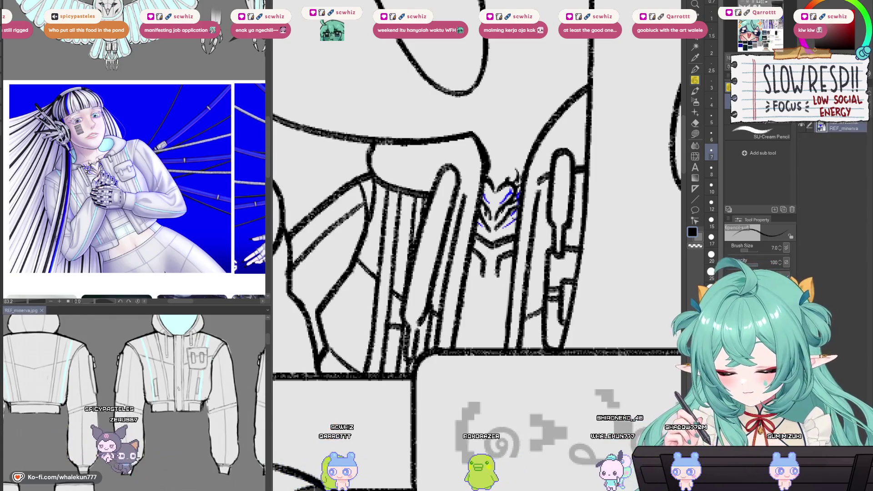
- Pan the character reference sheet to show the bandeau and skirt drawings
left_click(192, 430)
scroll(192, 430, "down", 3)
scroll(191, 429, "up", 2)
scroll(191, 430, "up", 5)
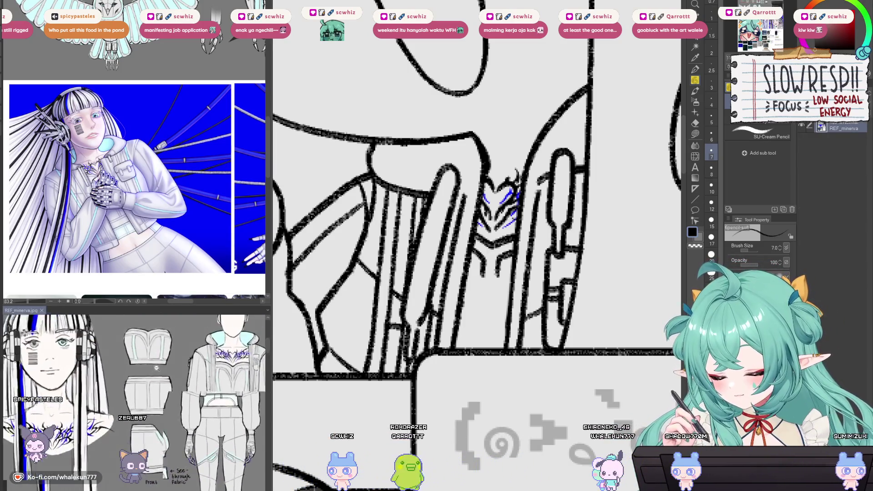
left_click_drag(176, 399, 181, 392)
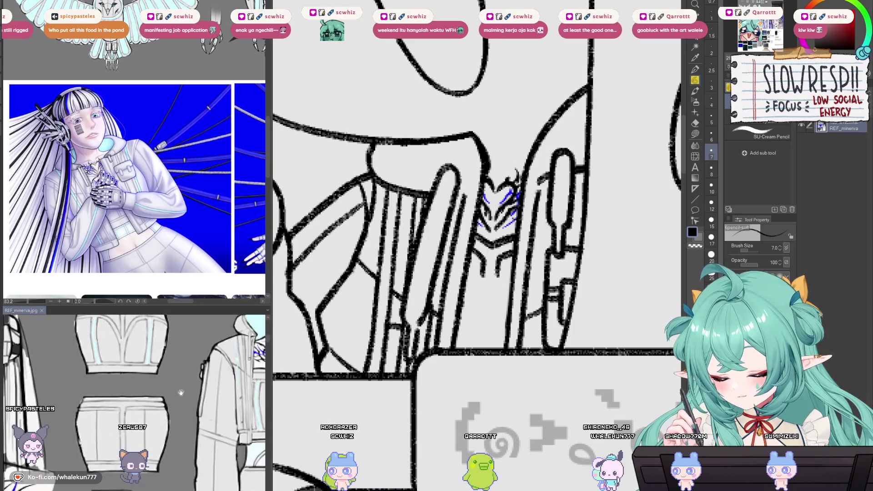
scroll(190, 396, "up", 1)
left_click(495, 284)
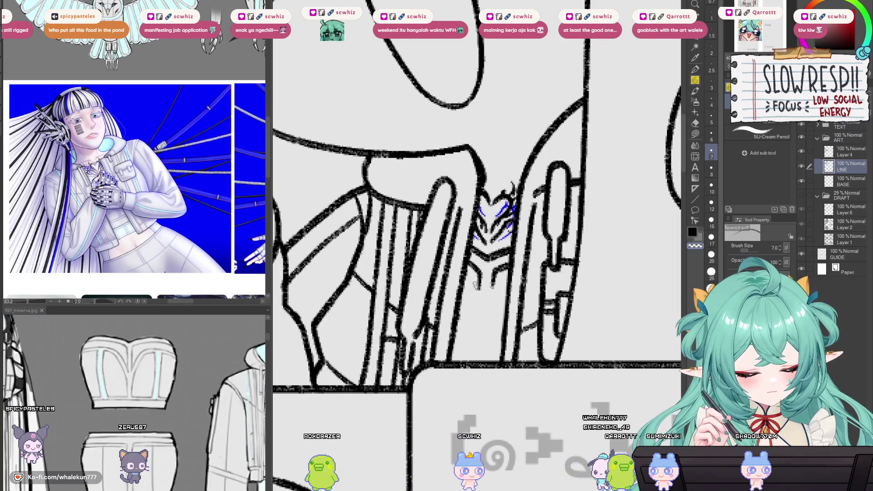
- Ink short vertical and curved lines on the chest armour, undoing one stray stroke
left_click_drag(479, 272, 480, 288)
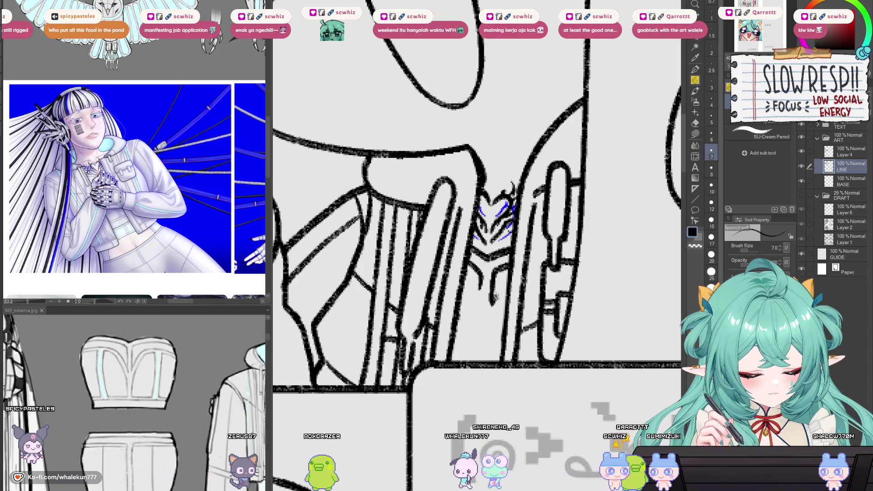
key("ctrl+z")
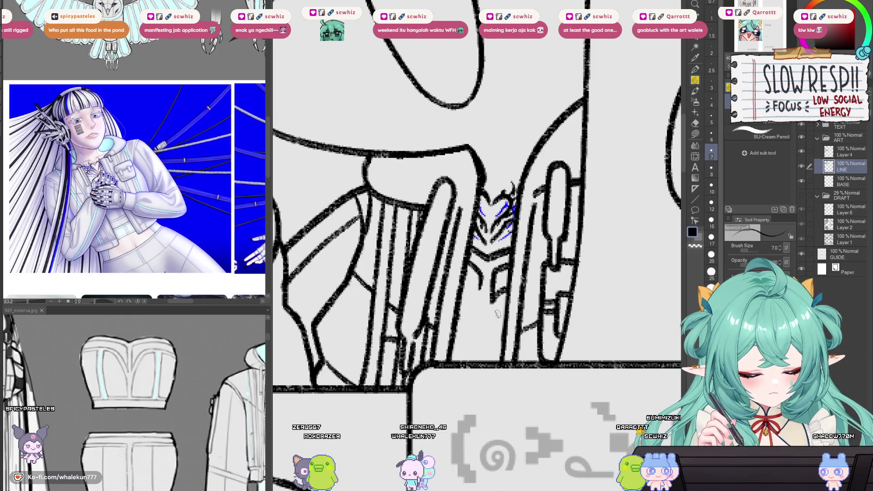
left_click_drag(489, 331, 486, 350)
mouse_move(482, 276)
left_mouse_down()
mouse_move(460, 302)
mouse_move(475, 350)
mouse_move(484, 301)
left_mouse_up()
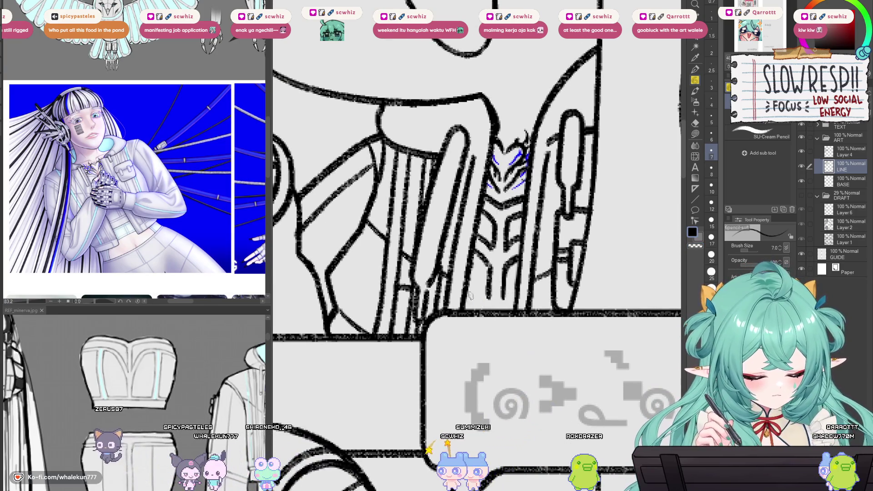
left_click_drag(501, 273, 504, 298)
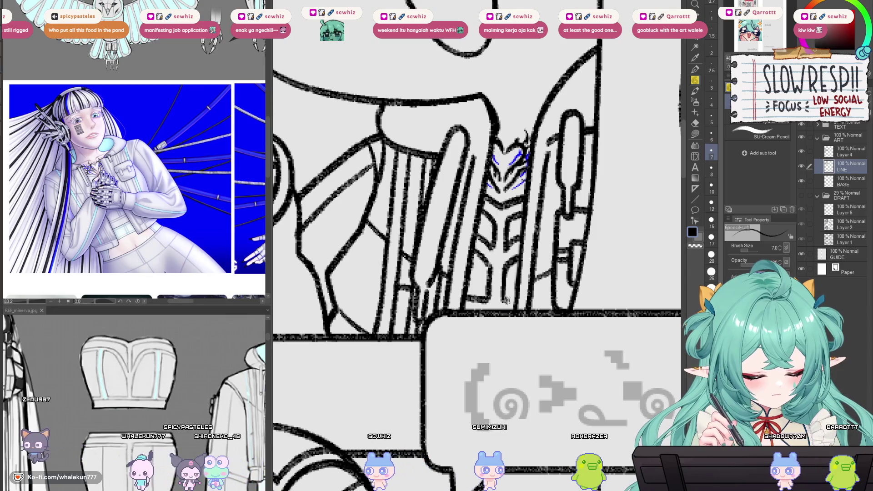
scroll(504, 298, "down", 3)
scroll(505, 305, "down", 2)
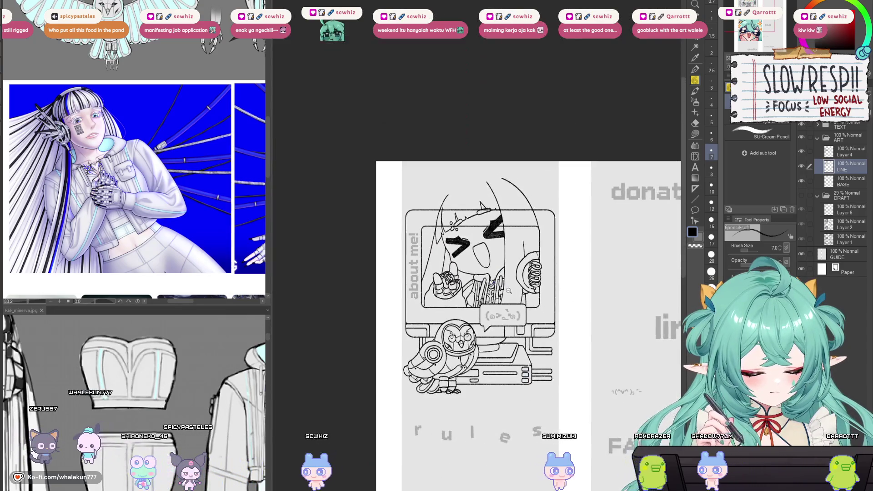
scroll(511, 302, "up", 4)
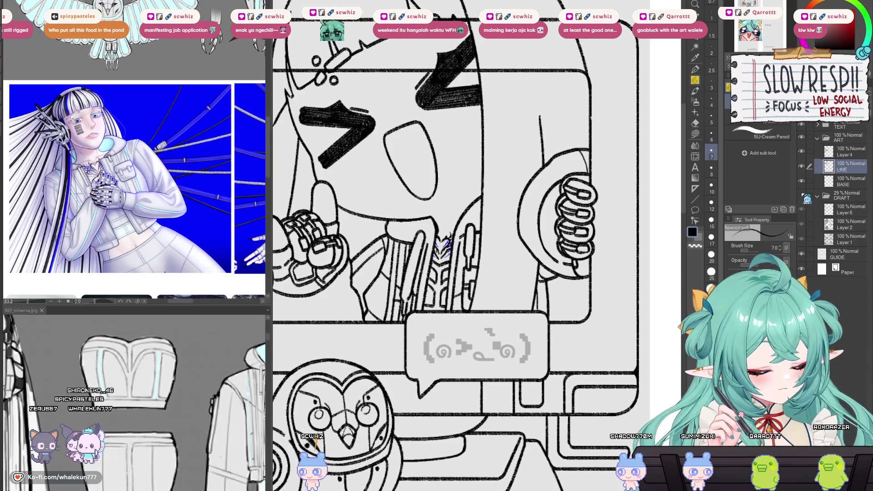
scroll(477, 246, "up", 3)
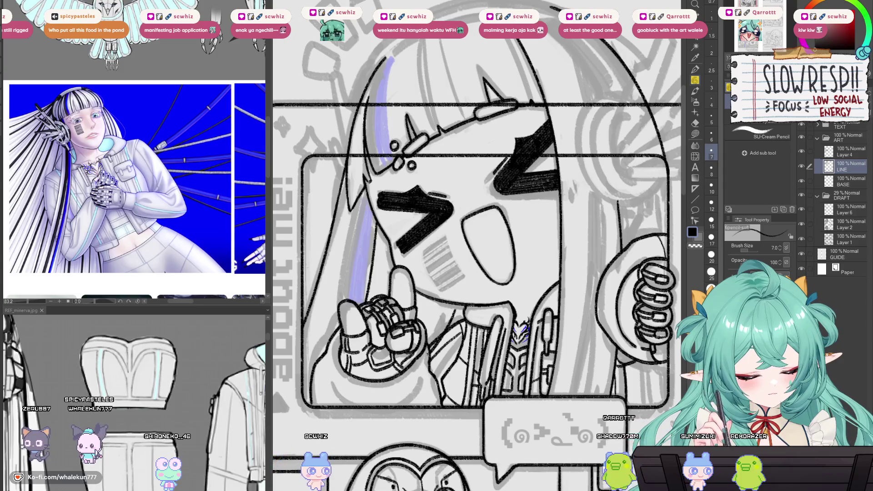
scroll(446, 322, "up", 2)
key("e")
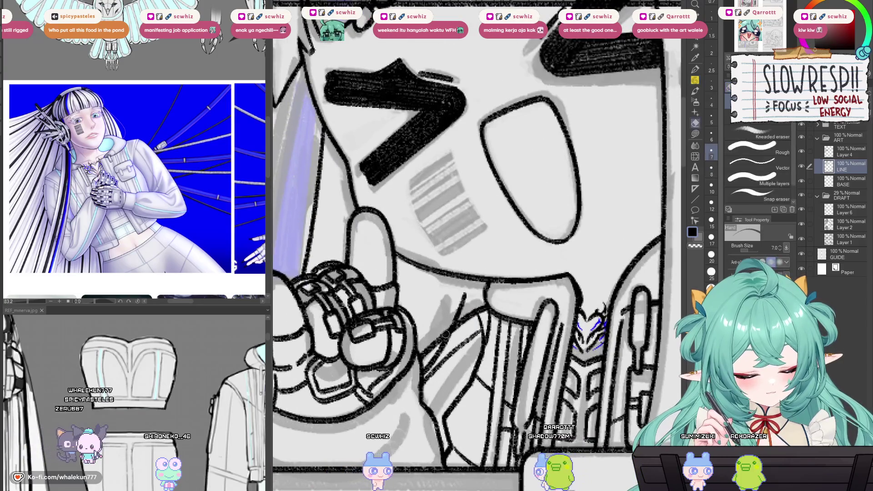
key("bracketright")
key("bracketright")
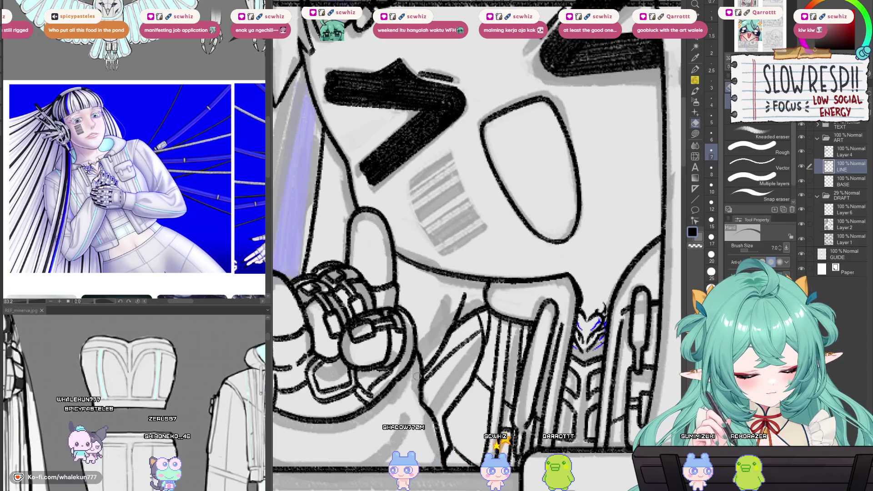
key("p")
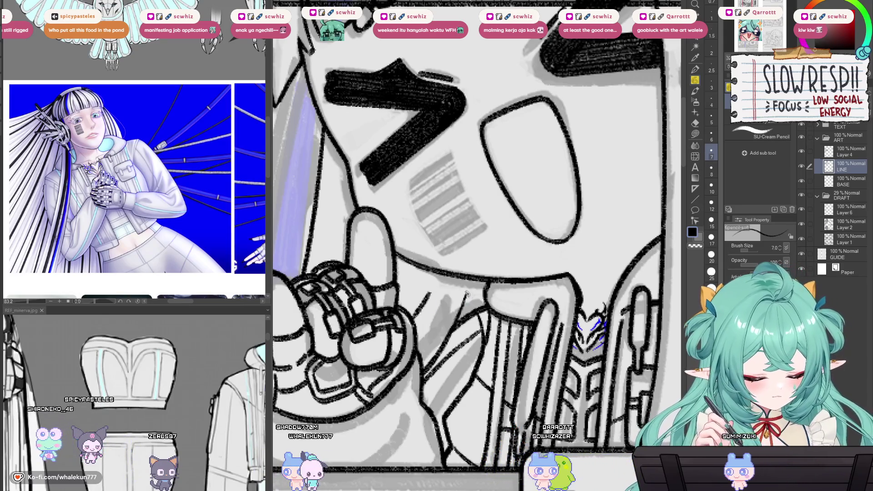
scroll(512, 286, "down", 5)
scroll(495, 291, "up", 4)
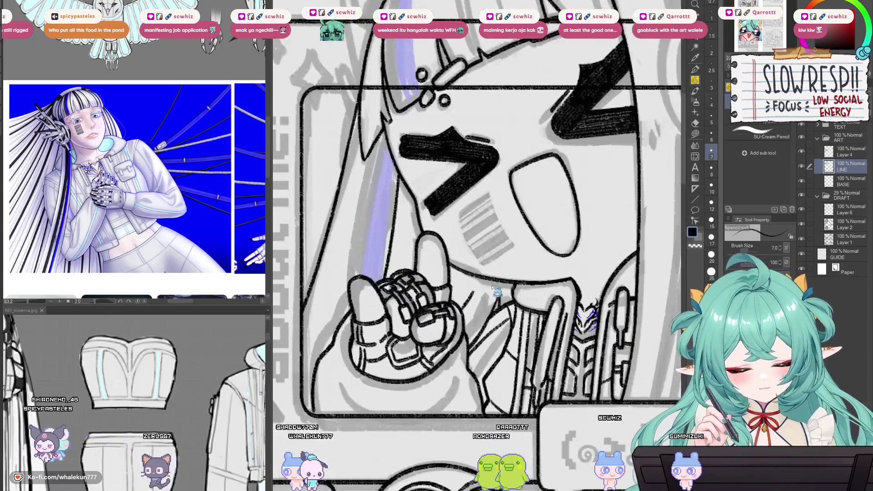
scroll(500, 299, "up", 2)
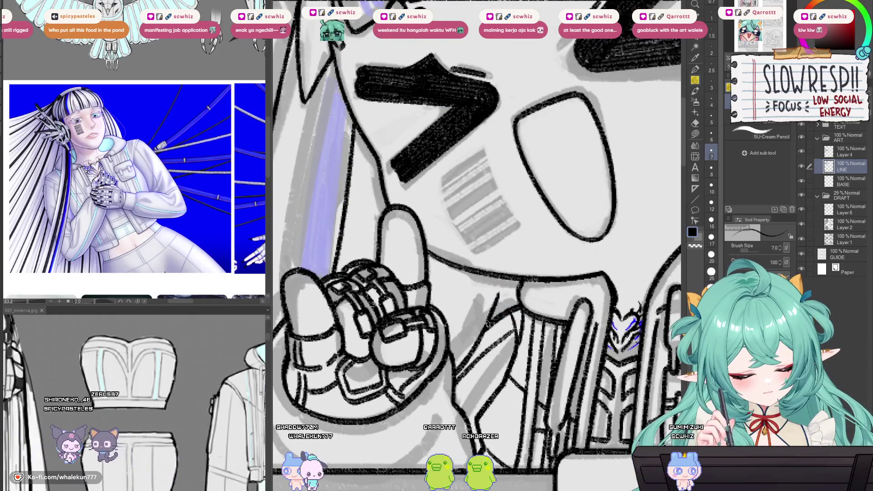
scroll(499, 313, "down", 5)
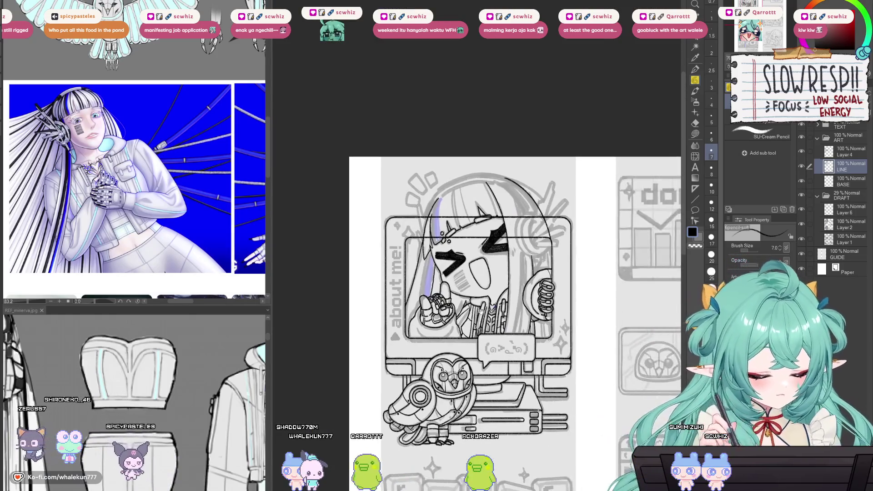
scroll(484, 311, "up", 4)
left_click_drag(485, 311, 489, 249)
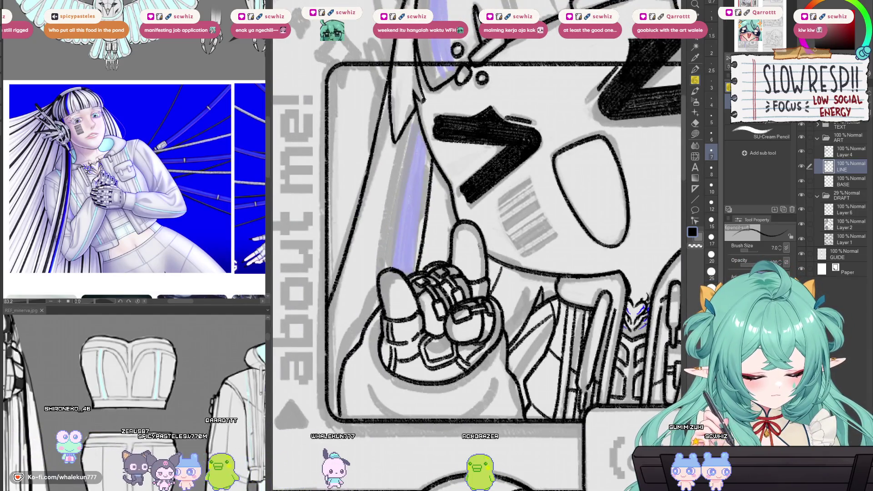
scroll(478, 245, "down", 4)
scroll(484, 263, "up", 5)
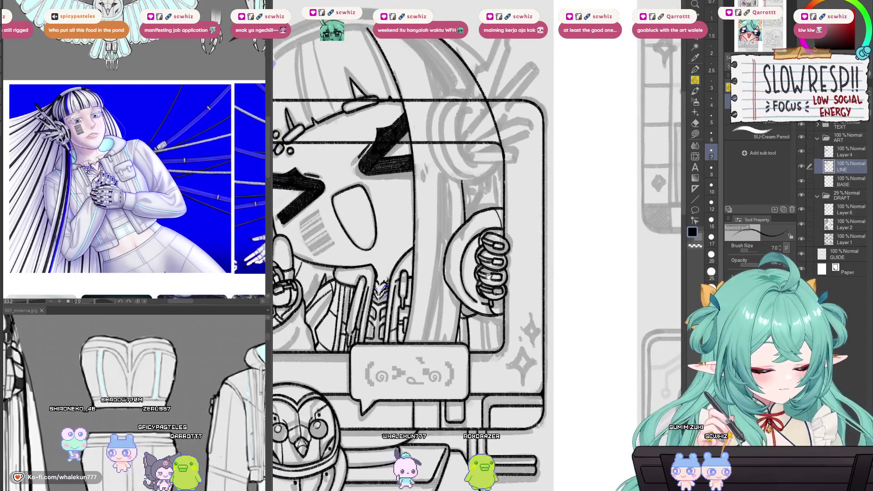
scroll(488, 275, "down", 4)
scroll(539, 318, "up", 5)
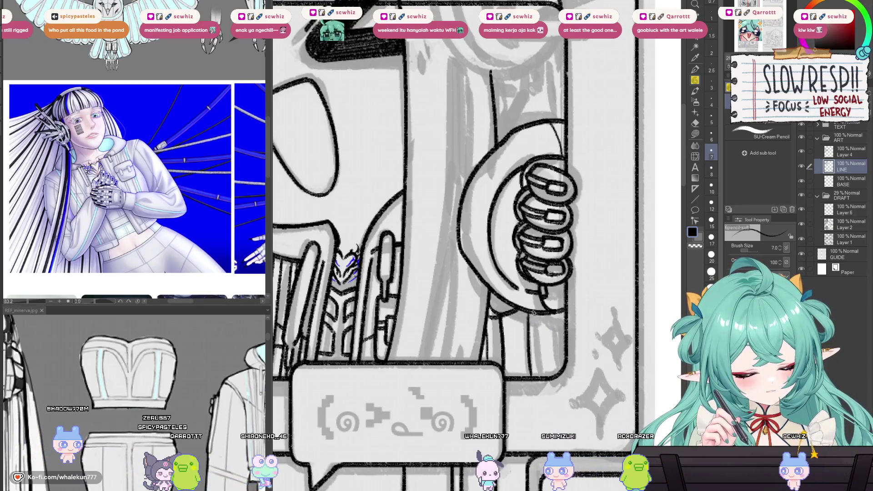
scroll(567, 318, "down", 4)
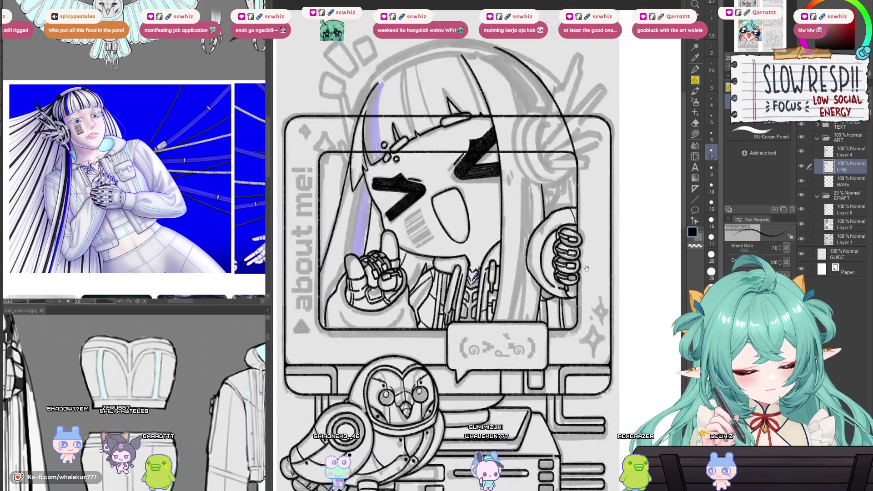
scroll(564, 320, "up", 2)
key("h")
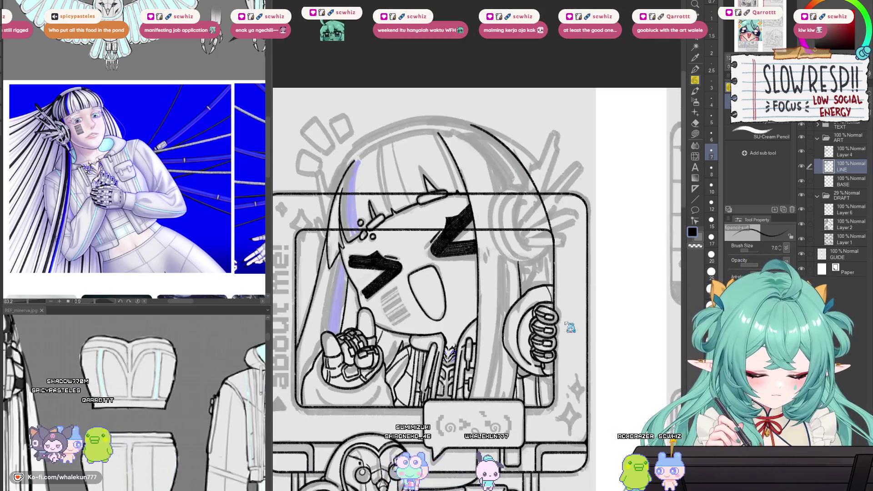
scroll(546, 364, "up", 4)
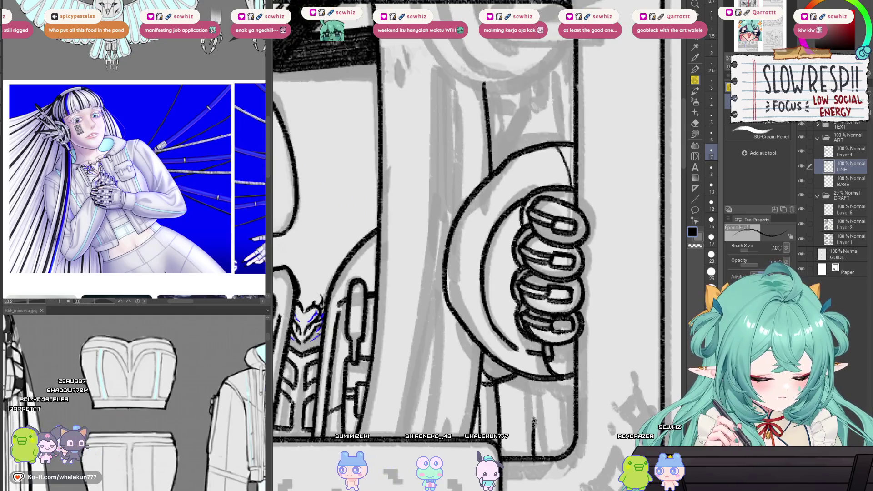
scroll(544, 454, "down", 4)
scroll(568, 369, "up", 5)
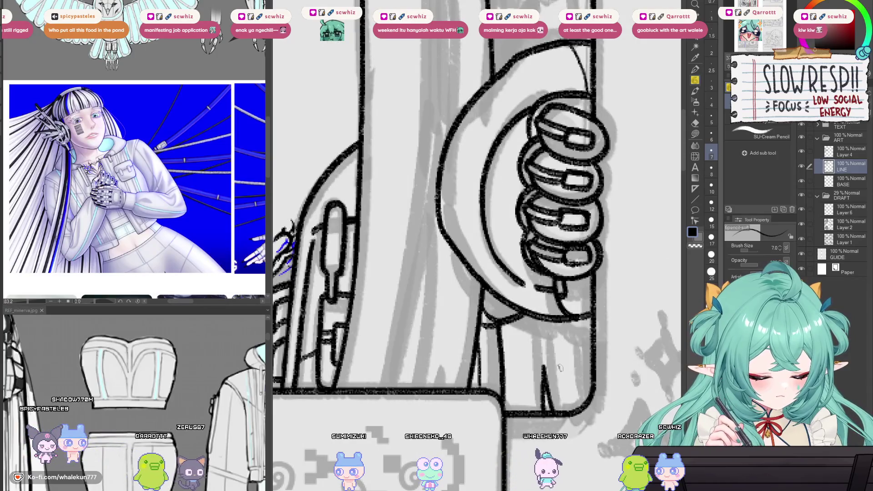
scroll(544, 373, "up", 2)
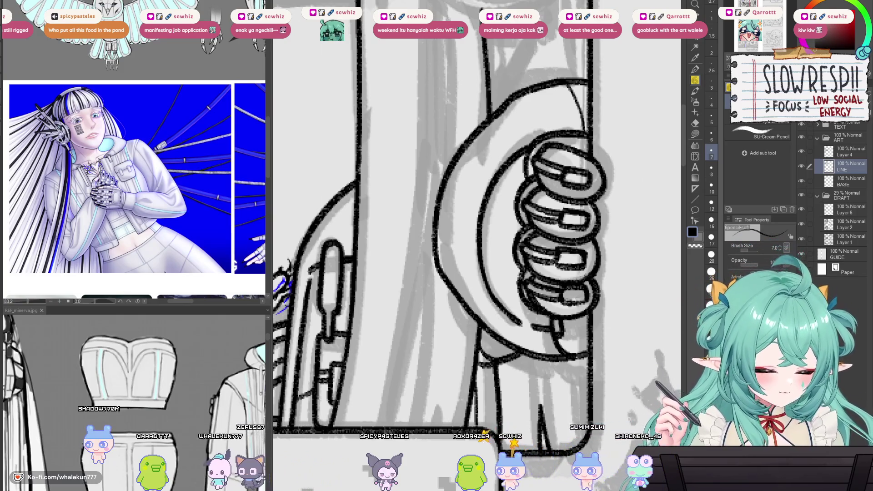
- Add short strokes beside the robotic hand, redrawing the curve below it
scroll(586, 213, "down", 5)
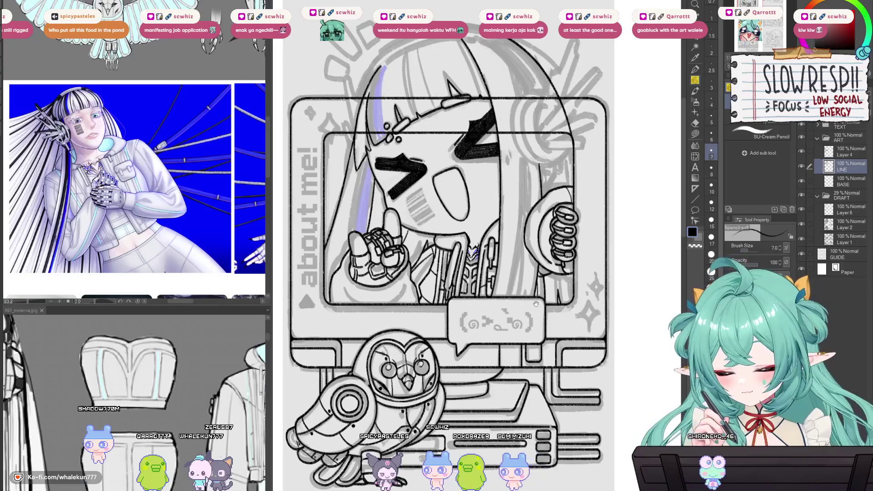
scroll(535, 304, "up", 3)
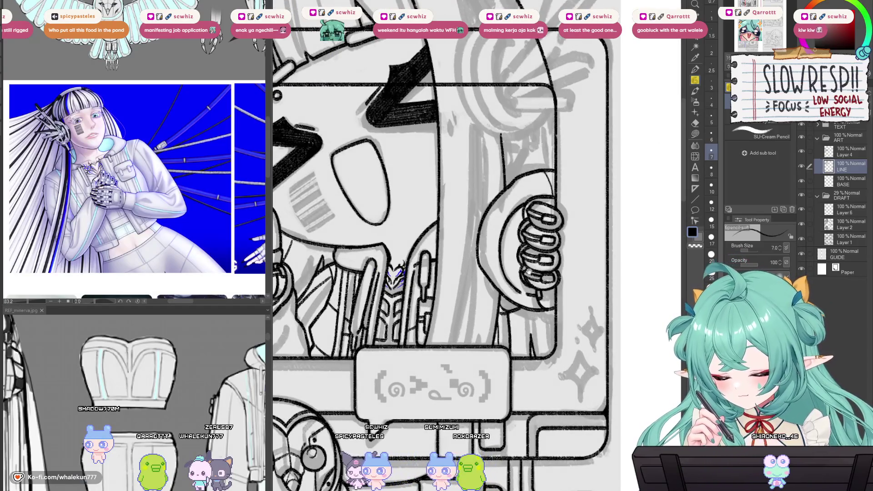
scroll(509, 245, "up", 3)
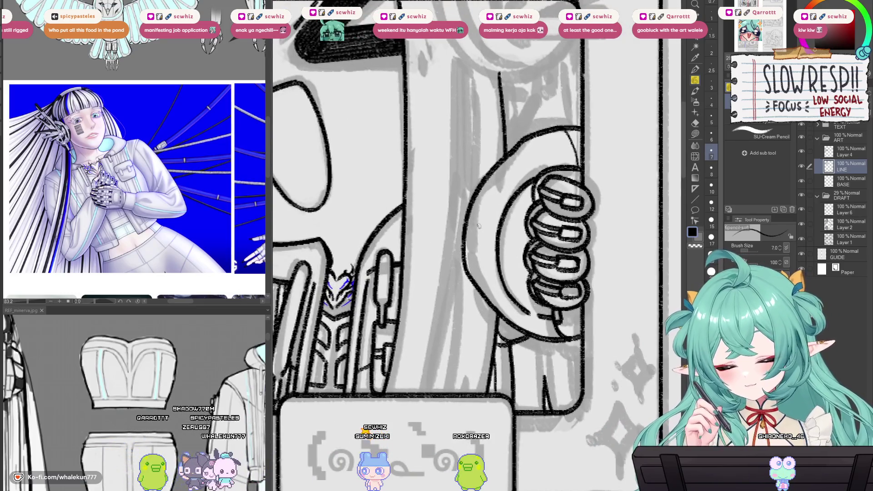
mouse_move(497, 232)
left_mouse_down()
mouse_move(465, 226)
mouse_move(495, 245)
left_mouse_up()
scroll(495, 244, "down", 5)
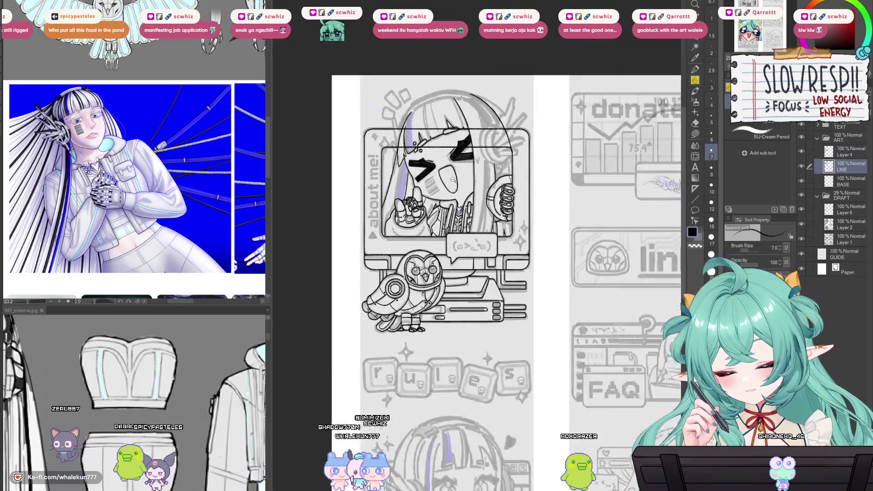
scroll(447, 199, "up", 2)
scroll(446, 198, "up", 4)
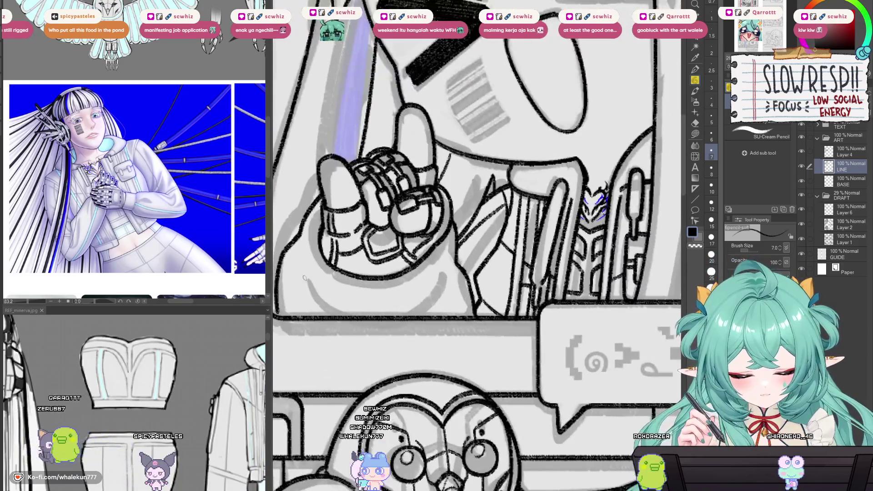
key("ctrl+z")
key("ctrl+z")
left_click_drag(307, 277, 329, 313)
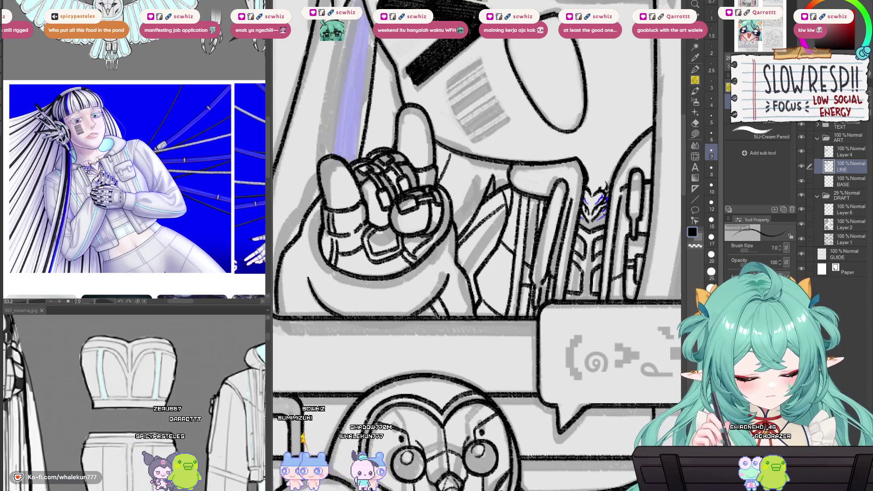
left_click_drag(307, 303, 361, 296)
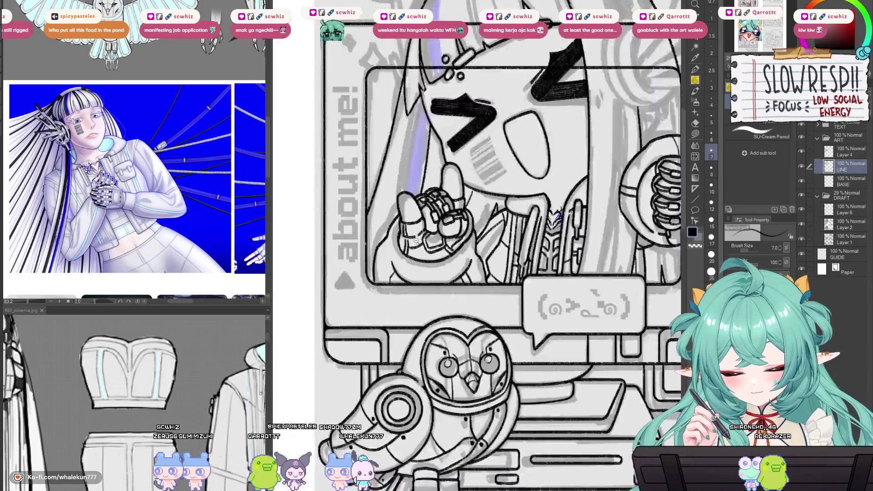
- Pan the reference pane to the owl armour sheet and briefly flip the canvas to check proportions
scroll(512, 306, "down", 3)
scroll(513, 306, "up", 3)
scroll(519, 318, "down", 5)
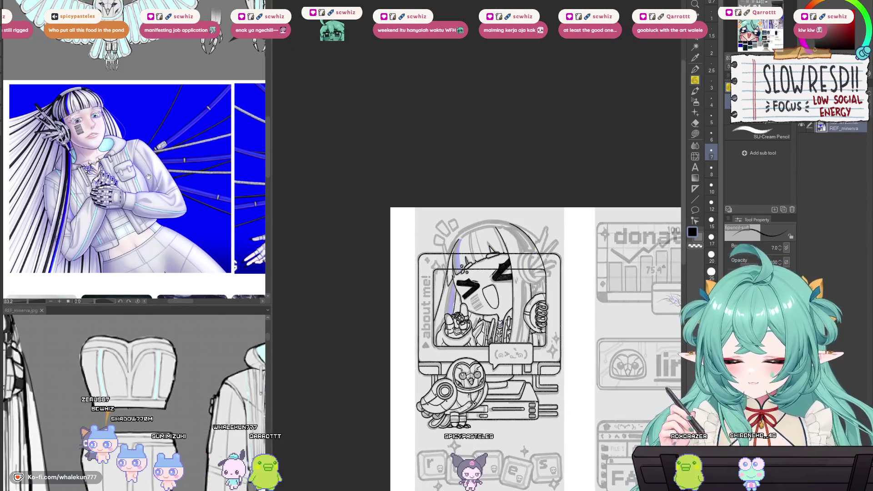
mouse_move(178, 91)
left_mouse_down()
mouse_move(177, 261)
mouse_move(159, 213)
left_mouse_up()
scroll(160, 209, "up", 3)
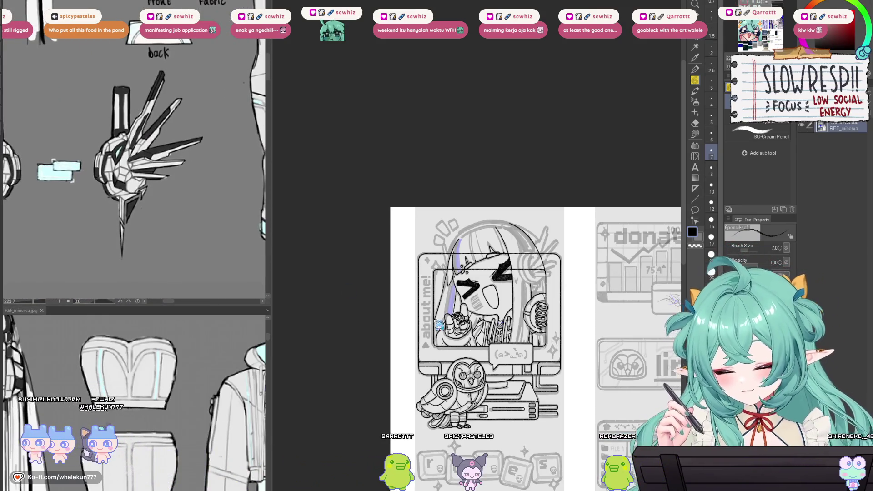
left_click_drag(545, 373, 526, 346)
key("h")
key("h")
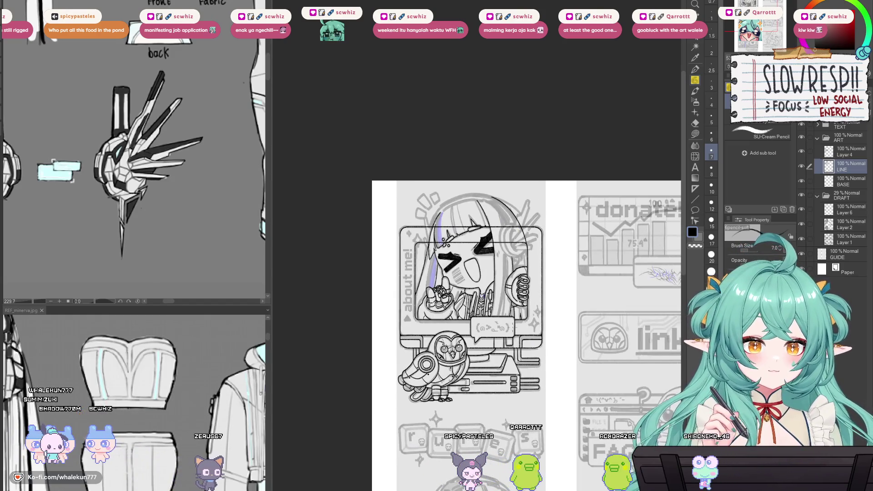
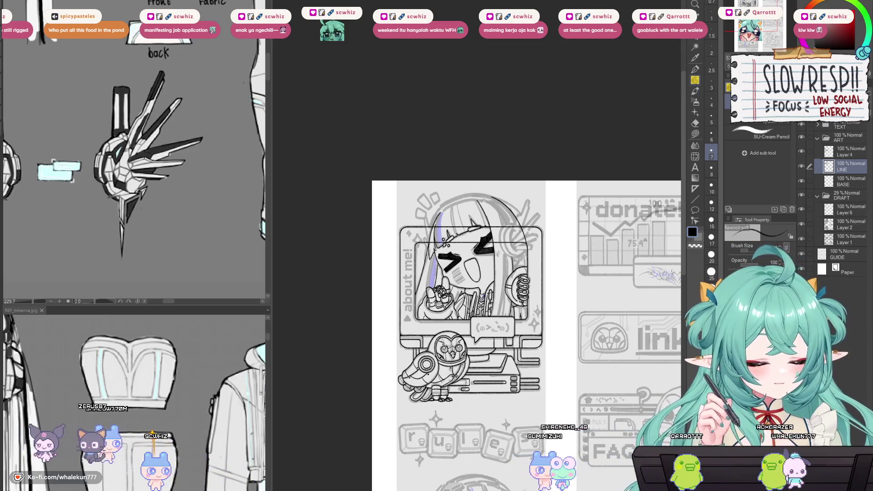
- On Layer 4, erase the monitor-frame lines crossing the about-me girl's hair with a size-50 eraser
scroll(514, 291, "down", 3)
scroll(514, 291, "down", 3)
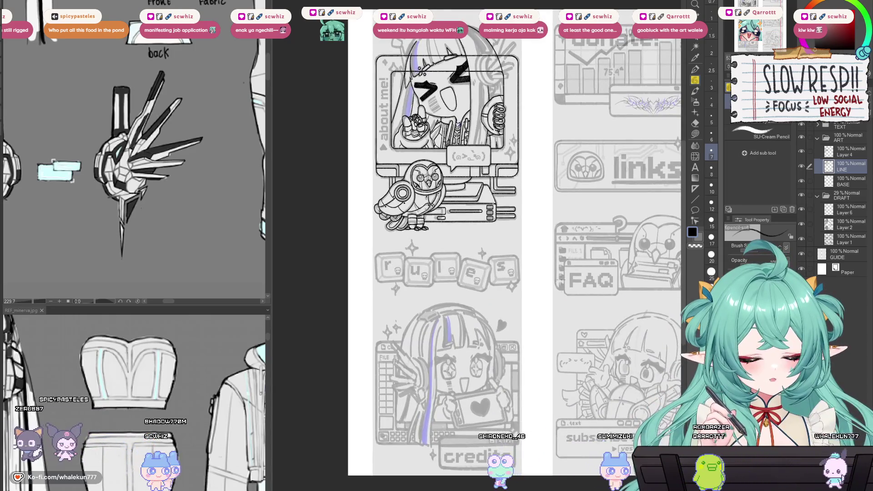
left_click_drag(570, 314, 564, 287)
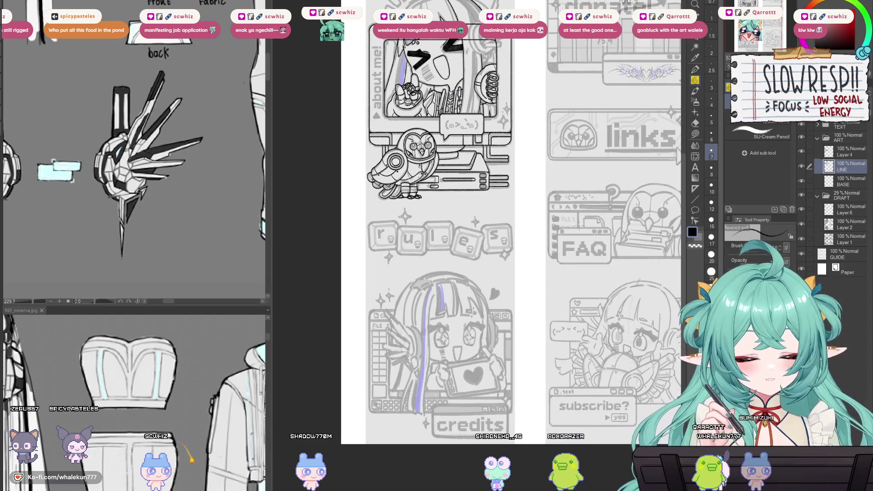
mouse_move(557, 275)
left_mouse_down()
mouse_move(552, 254)
mouse_move(539, 381)
left_mouse_up()
scroll(524, 296, "up", 5)
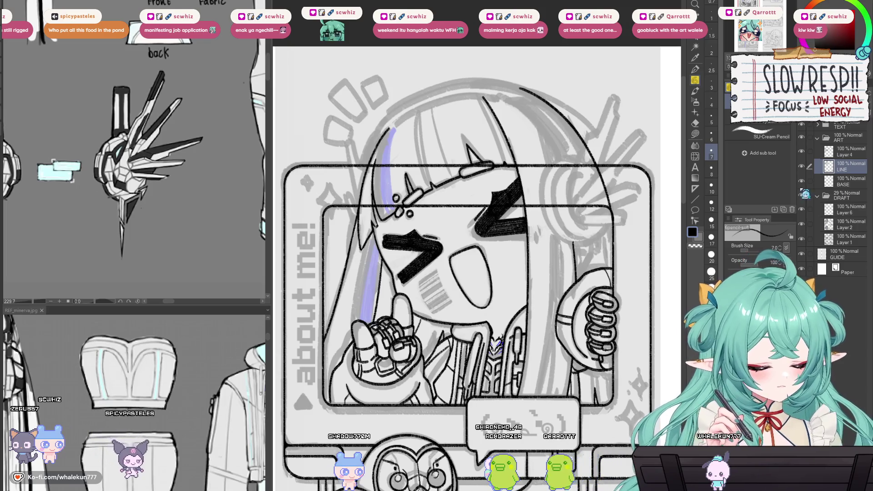
key("e")
left_click(846, 151)
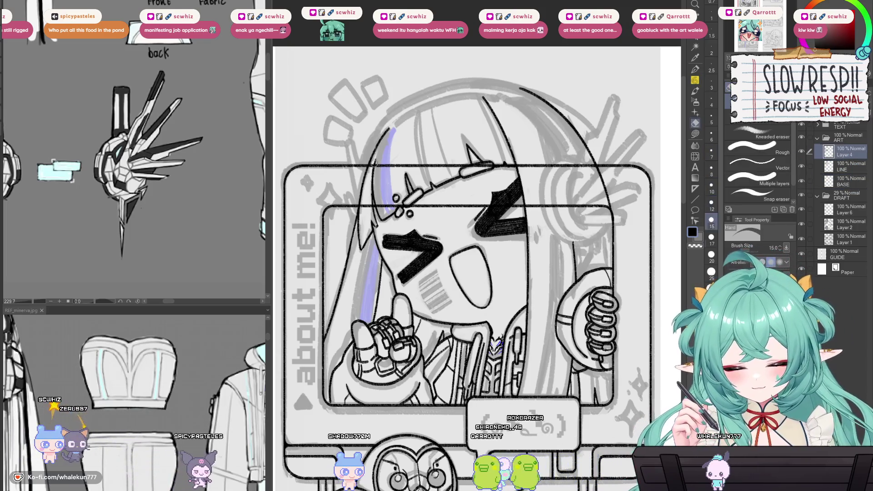
key("bracketright")
key("bracketright")
key("bracketright")
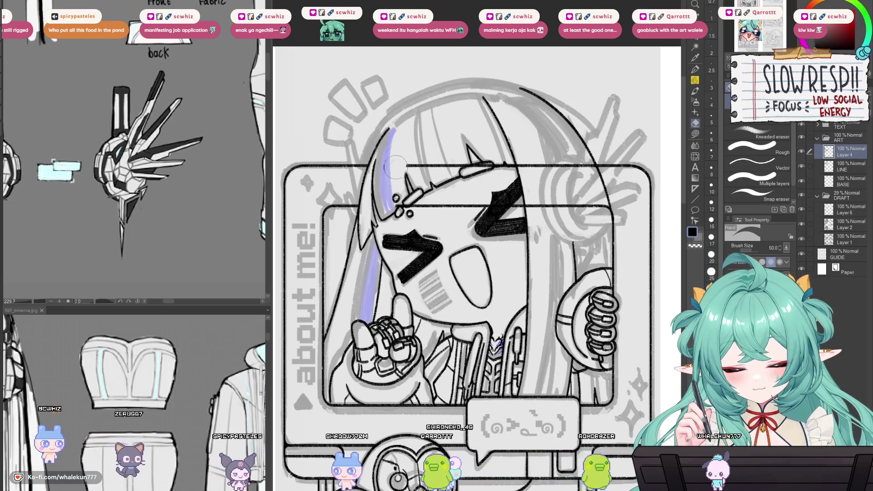
left_click_drag(395, 167, 539, 177)
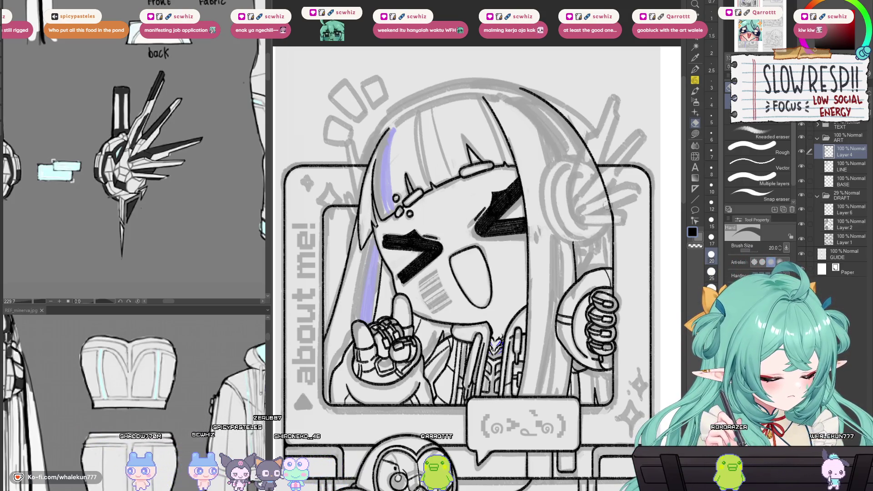
- Add a new Layer 3 above Layer 4
left_click_drag(593, 388, 587, 339)
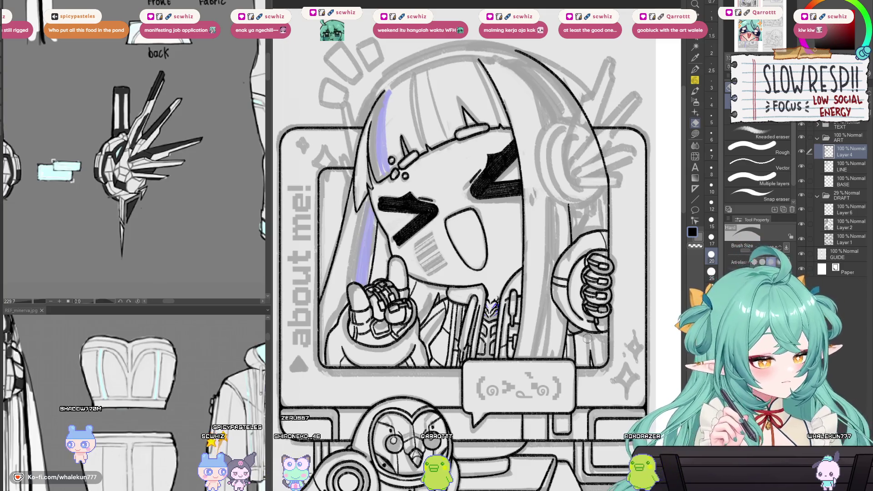
left_click_drag(674, 328, 633, 191)
scroll(634, 192, "down", 5)
key("ctrl+shift+n")
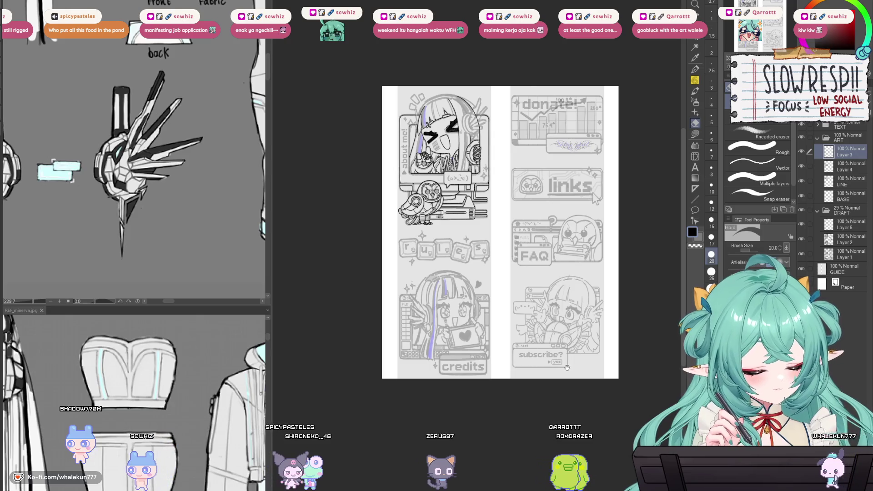
- Zoom the REF_minerva reference in on the character's face
left_click_drag(493, 163, 520, 245)
left_click(178, 423)
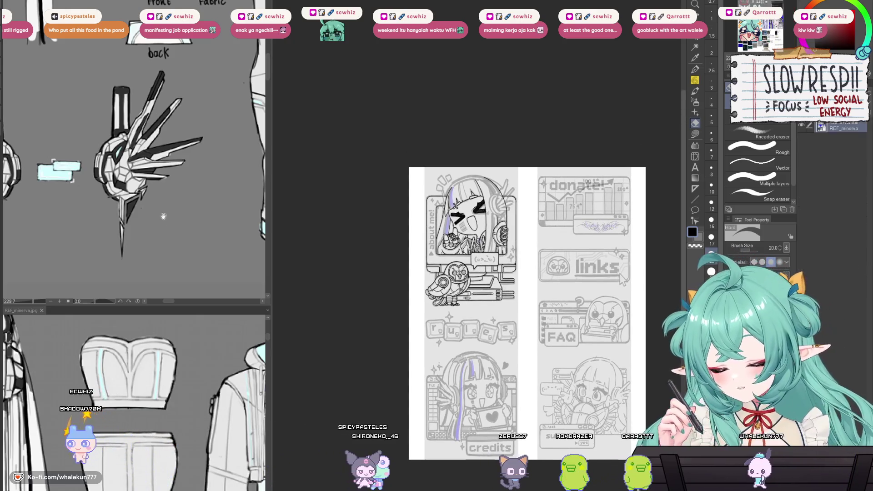
scroll(179, 422, "down", 10)
left_click(149, 357)
left_click_drag(149, 357, 212, 414)
- Frame the character's face and both mechanical headphones in the reference view
scroll(211, 414, "down", 3)
scroll(211, 414, "up", 3)
scroll(212, 413, "down", 3)
scroll(211, 413, "up", 3)
scroll(166, 362, "down", 3)
scroll(166, 362, "up", 2)
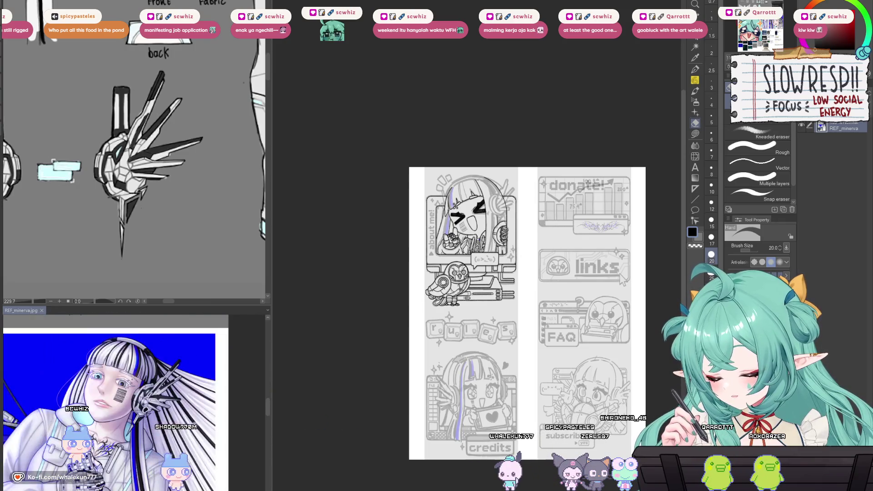
scroll(166, 363, "up", 3)
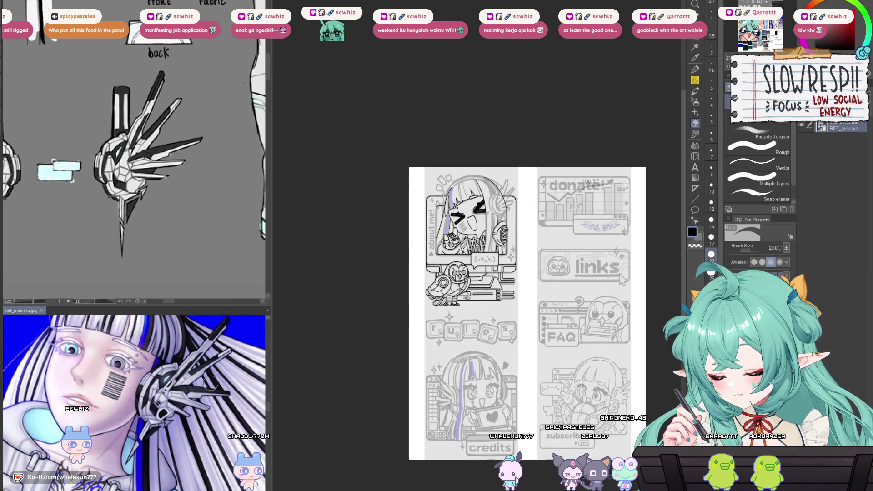
mouse_move(148, 229)
left_mouse_down()
mouse_move(233, 224)
mouse_move(205, 233)
left_mouse_up()
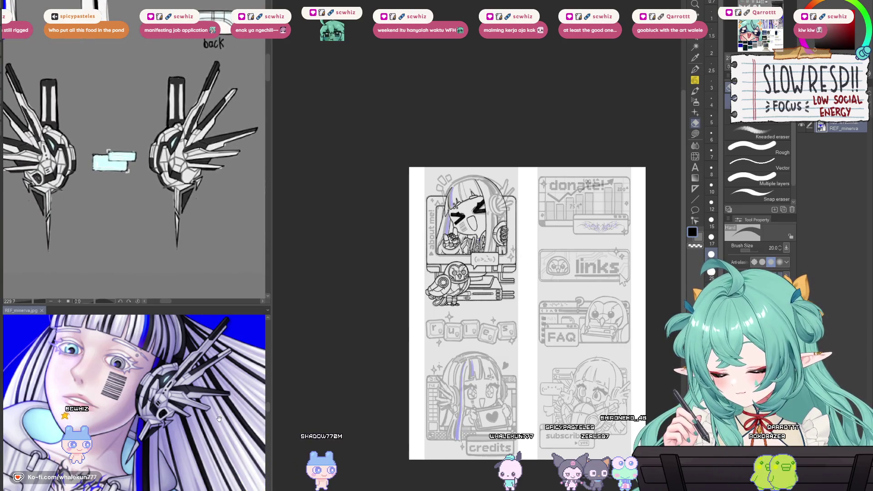
scroll(221, 422, "down", 2)
- Return to the main canvas with the SU-Cream Pencil at size 7.0
left_click(574, 278)
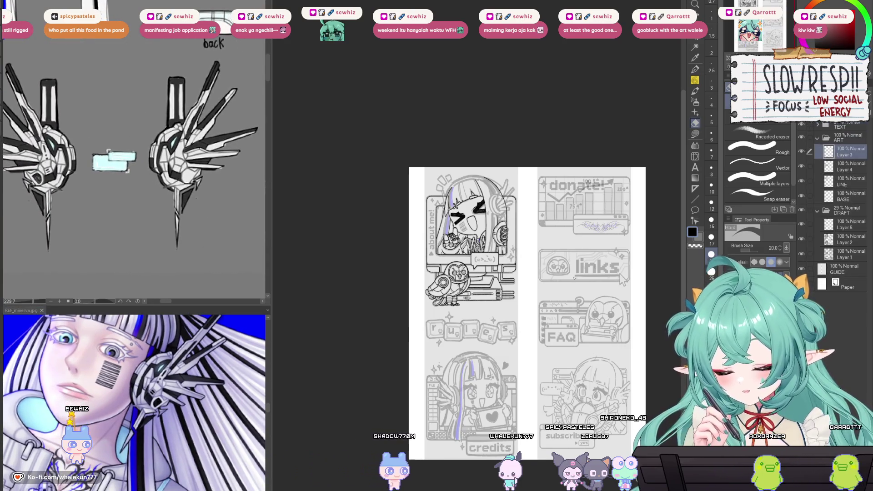
key("p")
scroll(574, 279, "up", 5)
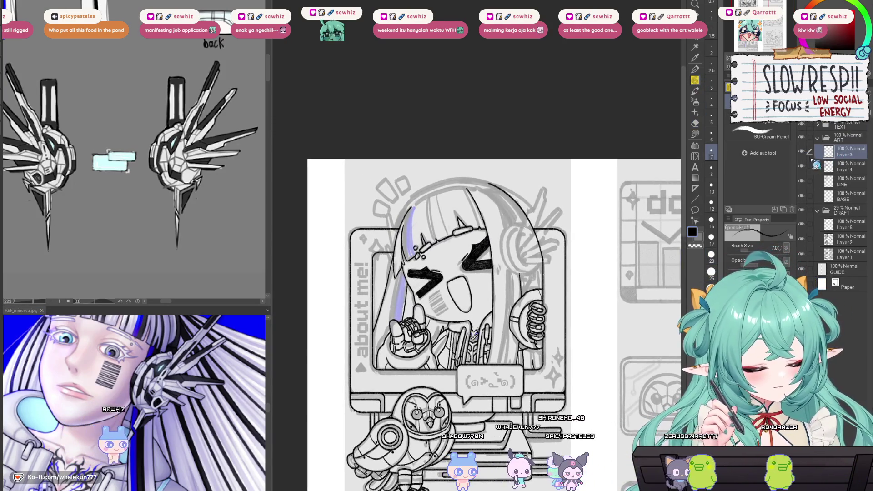
- Rotate the reference image to match the drawing and undo a stray arc by the headphone
scroll(515, 287, "up", 4)
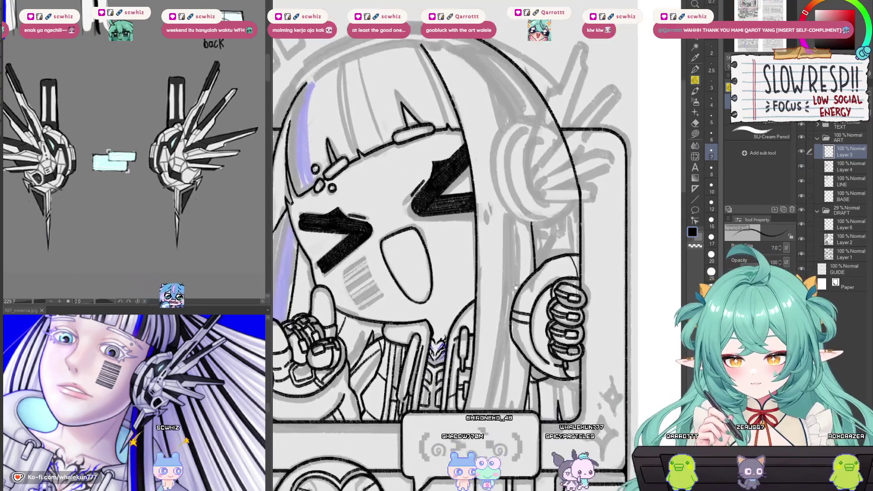
scroll(516, 286, "up", 4)
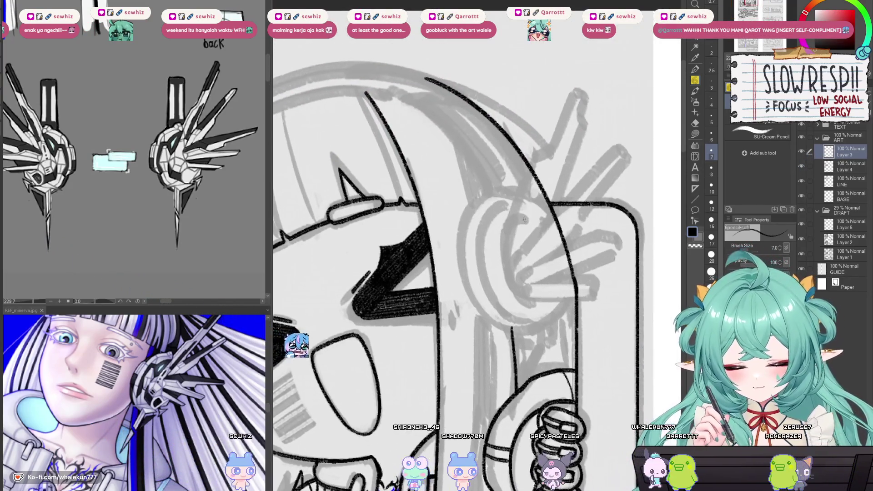
left_click_drag(524, 219, 470, 228)
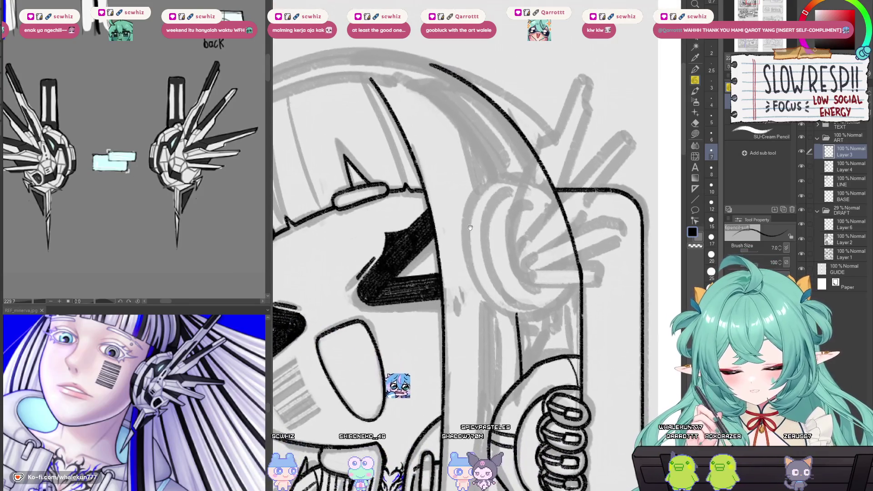
left_click_drag(137, 400, 77, 436)
left_click_drag(545, 238, 542, 256)
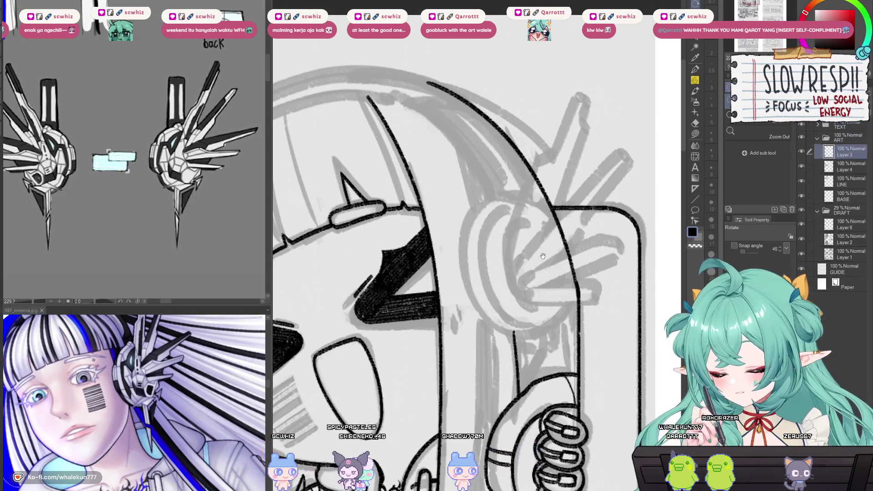
left_click_drag(505, 222, 498, 203)
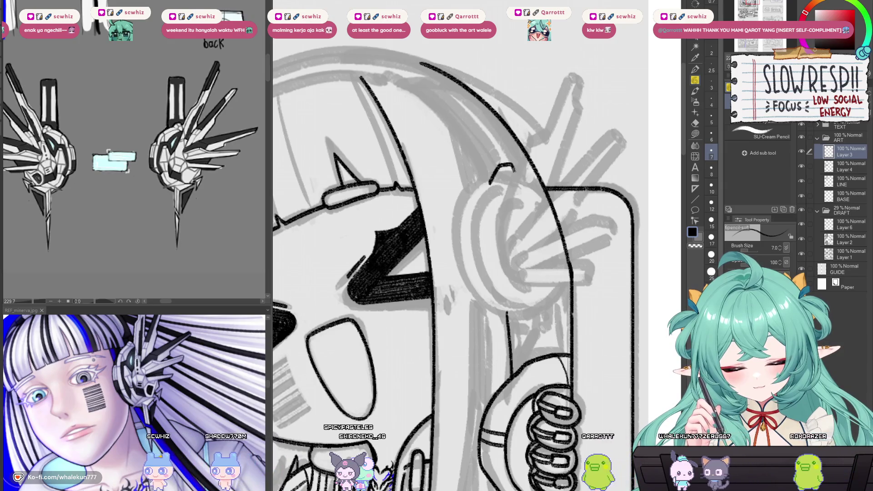
key("ctrl+z")
- Reposition the drawing view over the headphone, ending with the pencil active
left_click_drag(521, 164, 514, 187)
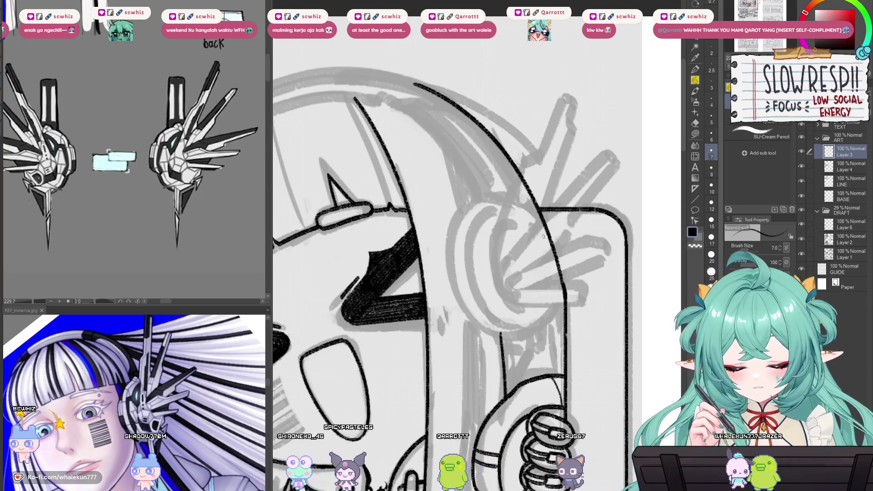
scroll(182, 400, "up", 3)
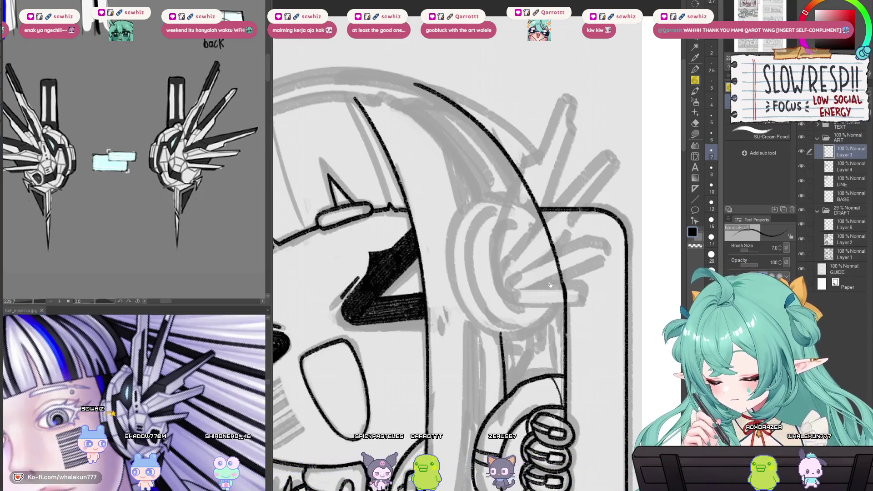
left_click_drag(535, 319, 533, 292)
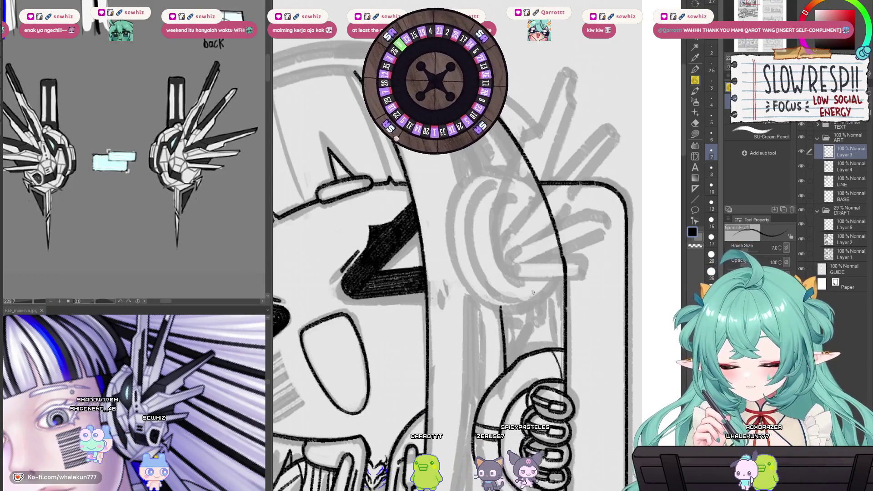
key("m")
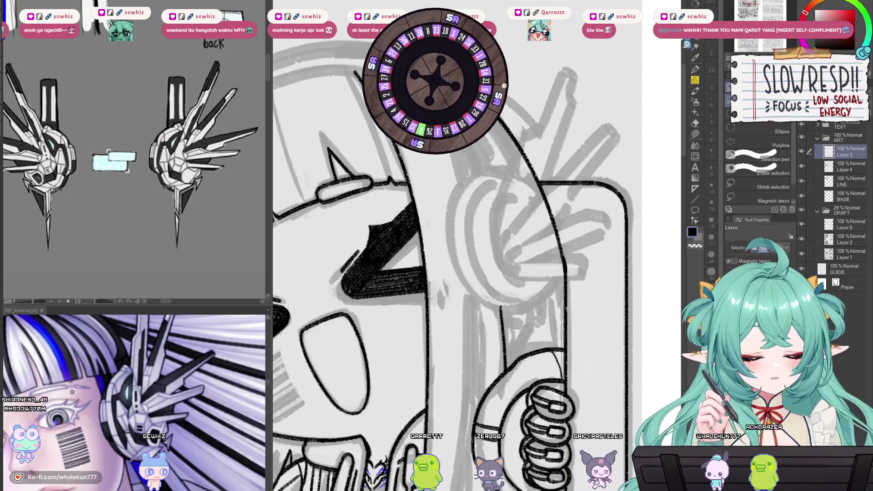
key("p")
left_click_drag(495, 242, 485, 262)
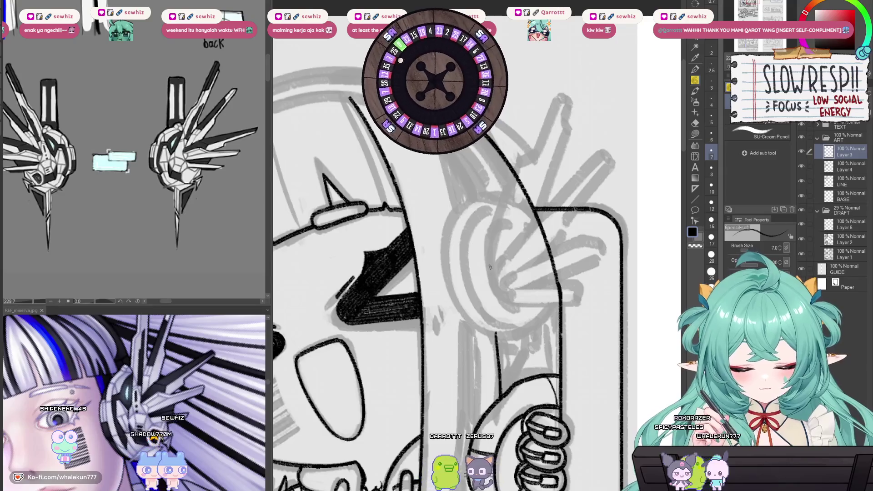
key("m")
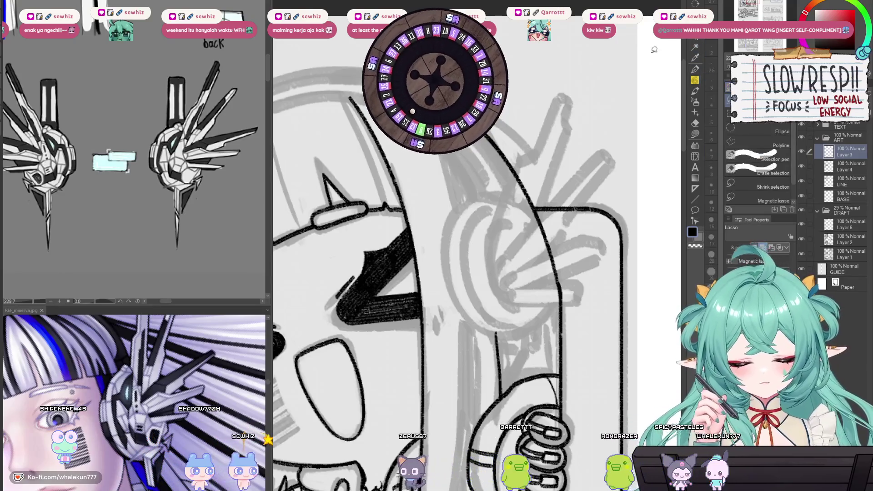
key("p")
left_click_drag(540, 275, 549, 236)
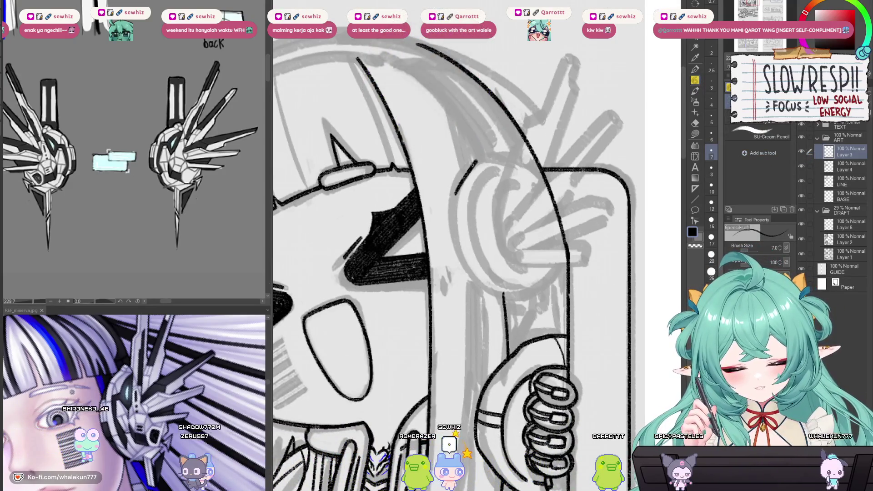
- Ink the headphone's outer curve and a line beside it, and redraw its top line as a curve
left_click_drag(454, 193, 476, 162)
left_click_drag(454, 199, 460, 182)
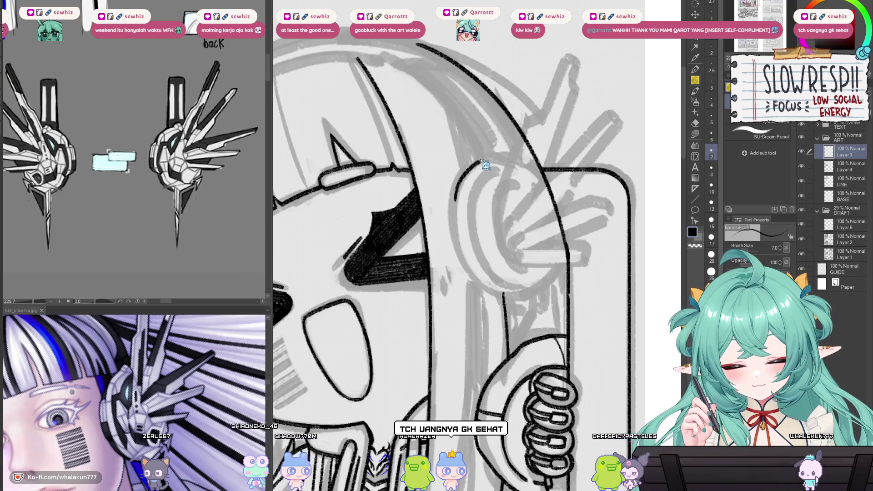
left_click_drag(489, 147, 503, 146)
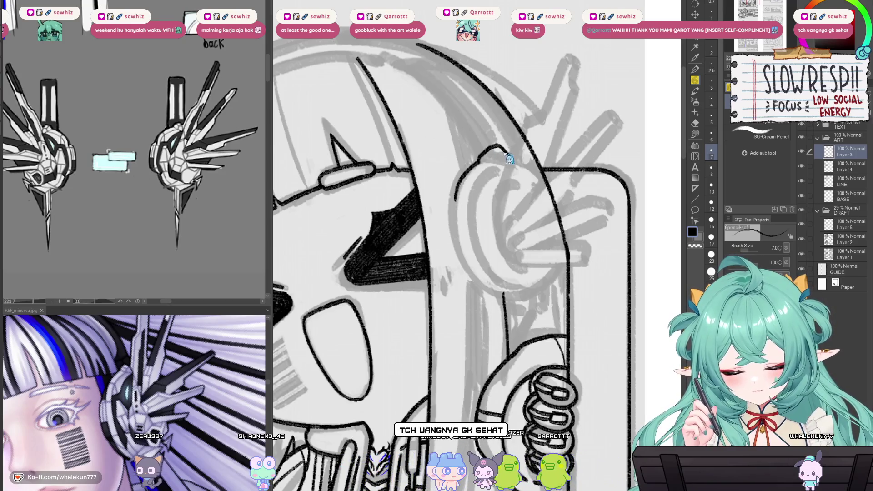
key("ctrl+z")
mouse_move(490, 147)
left_mouse_down()
mouse_move(508, 155)
mouse_move(474, 189)
left_mouse_up()
scroll(474, 189, "right", 1)
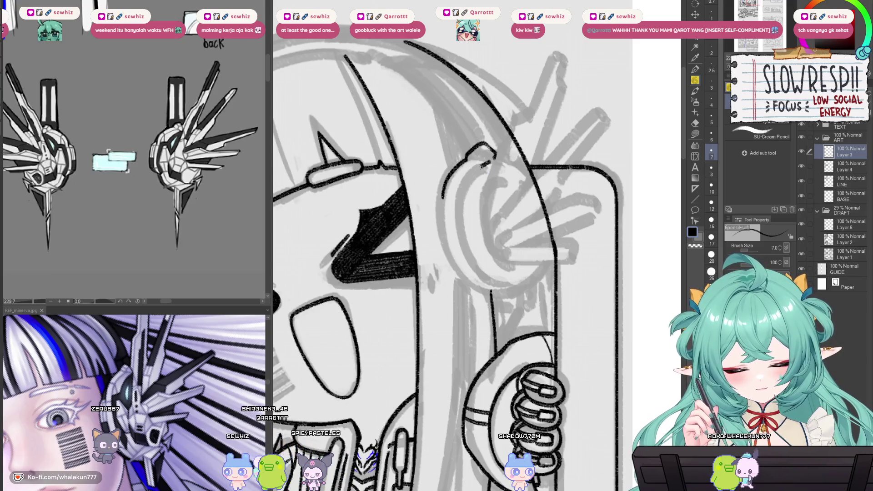
- Undo the last short stroke and ink a short line along the headphone loop's bottom
scroll(510, 208, "up", 2)
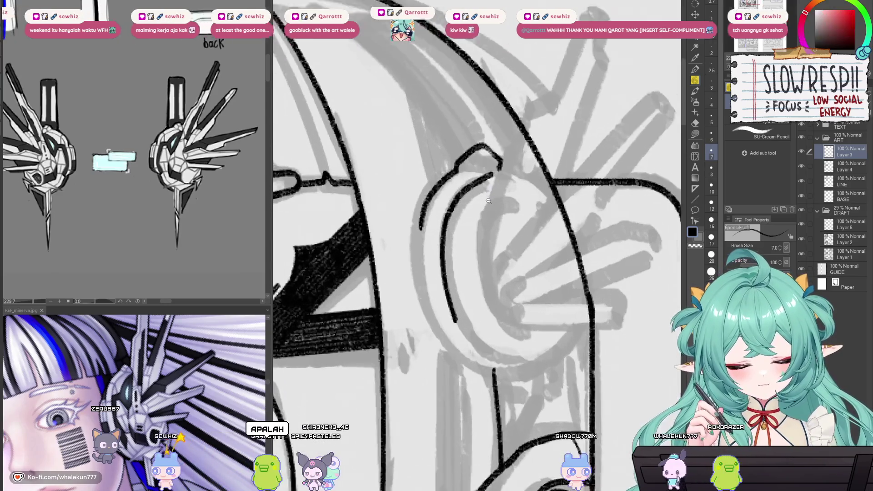
key("ctrl+z")
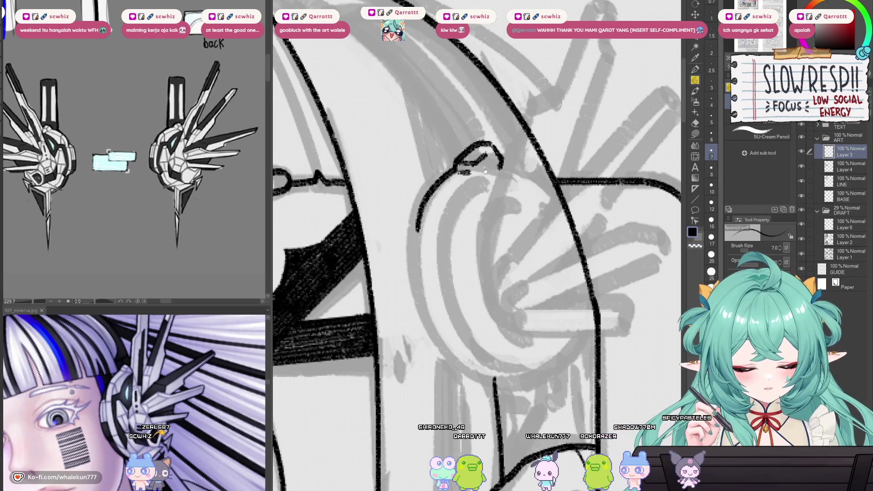
left_click_drag(485, 171, 467, 165)
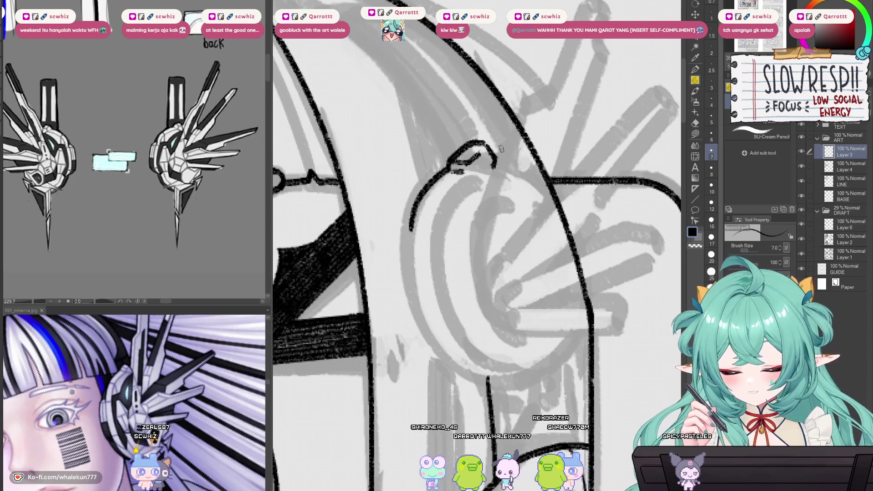
left_click_drag(485, 153, 461, 195)
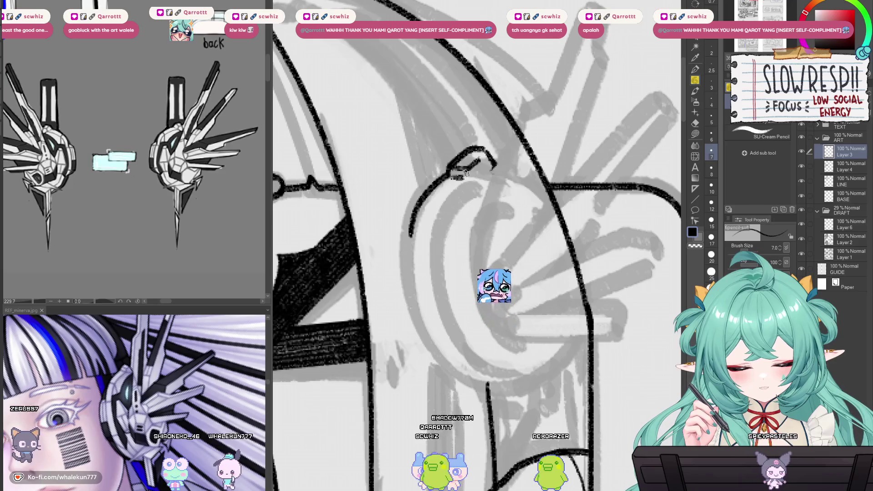
left_click_drag(476, 170, 486, 175)
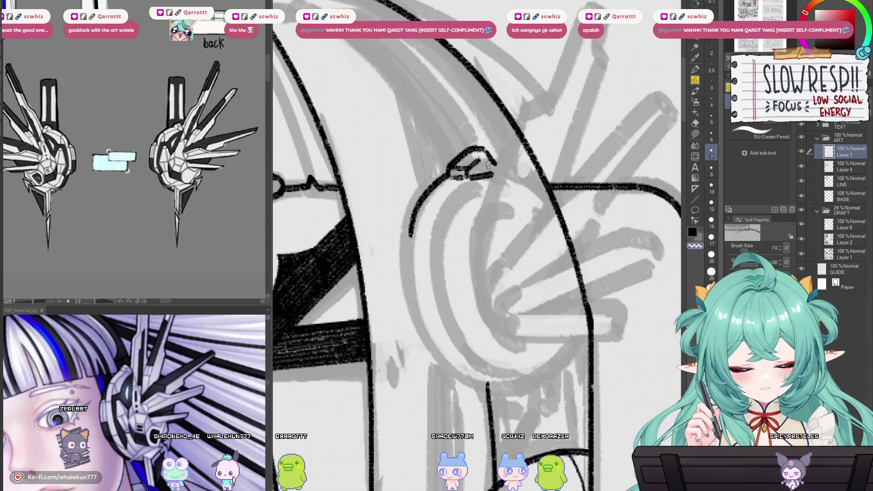
left_click_drag(494, 169, 502, 181)
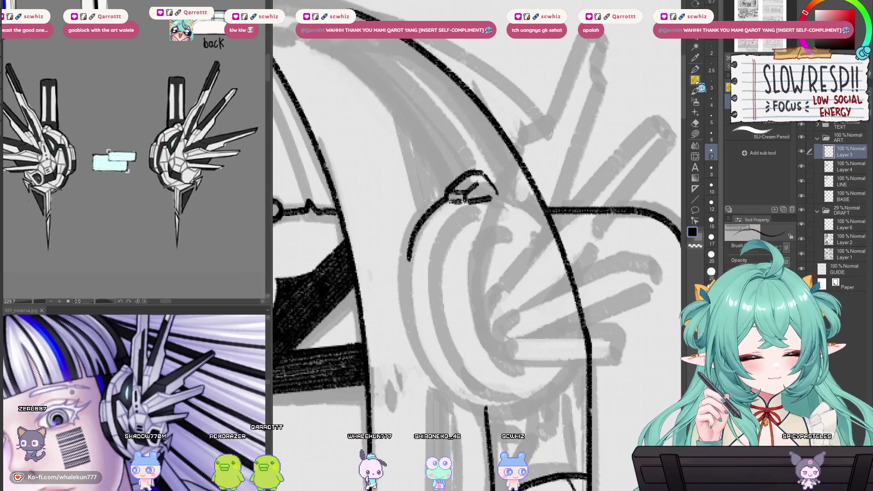
left_click_drag(505, 284, 527, 231)
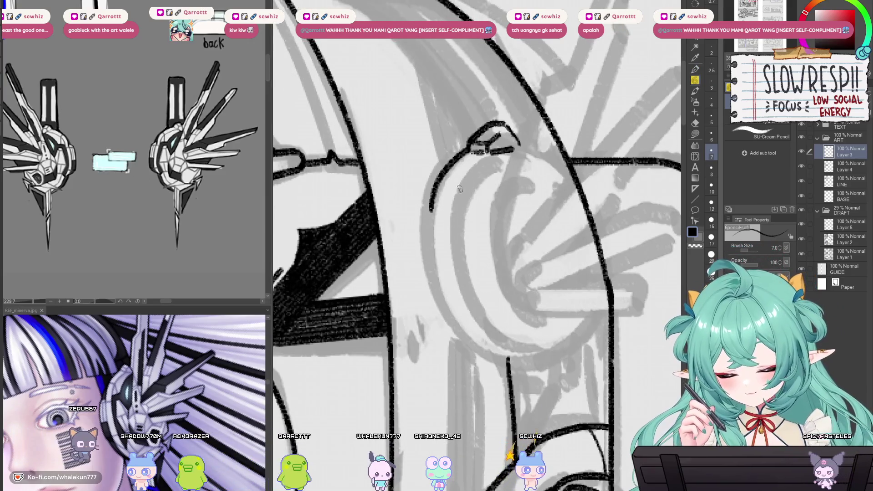
left_click_drag(458, 192, 457, 232)
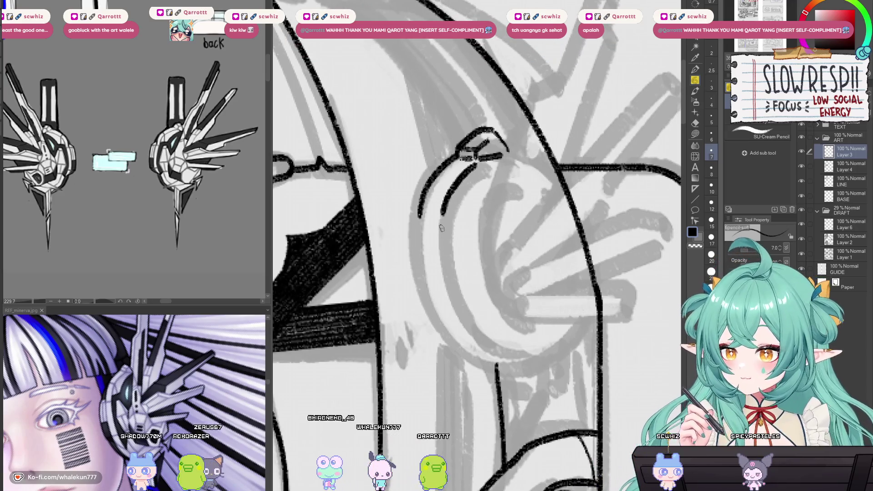
left_click_drag(441, 228, 426, 205)
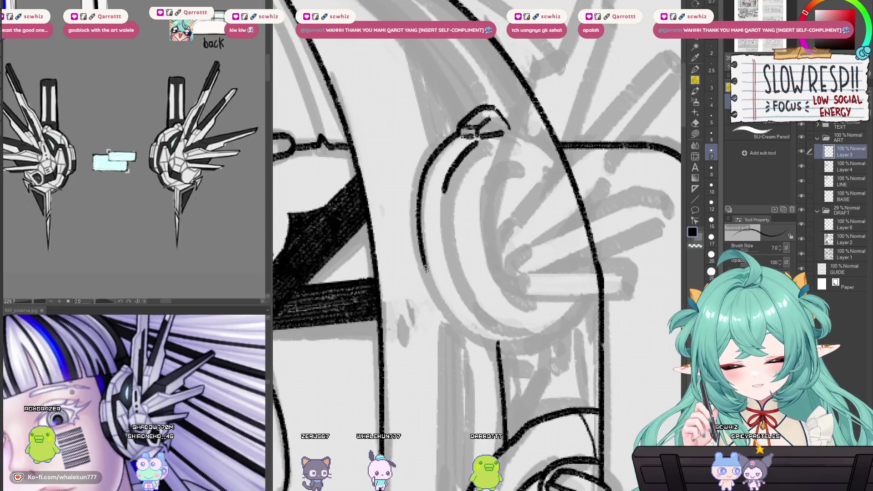
- Ink a long stroke continuing the headphone's outer arc downward, after two retries
left_click_drag(418, 196, 429, 296)
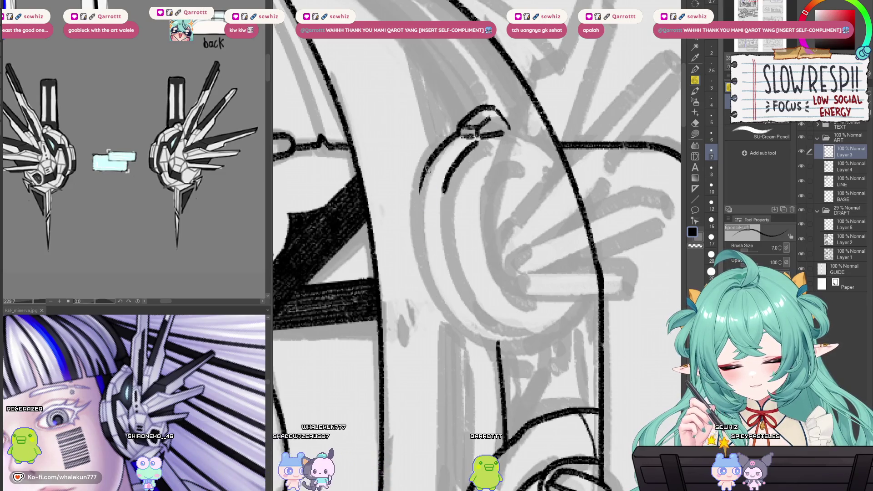
key("ctrl+z")
key("ctrl+z")
mouse_move(418, 196)
left_mouse_down()
mouse_move(453, 327)
mouse_move(439, 305)
left_mouse_up()
key("ctrl+z")
left_click_drag(418, 197, 452, 328)
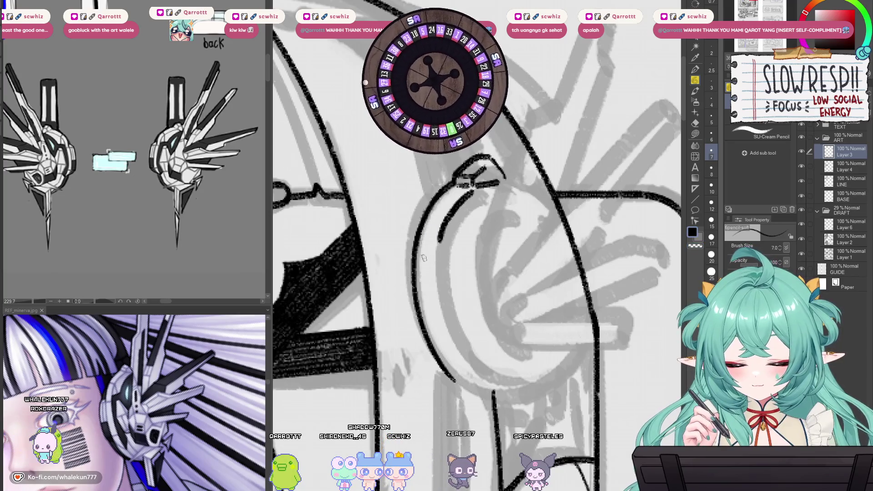
scroll(441, 193, "down", 2)
- Draw the ear cup's inner left arc, redoing it until it is clean
left_click_drag(432, 196, 446, 286)
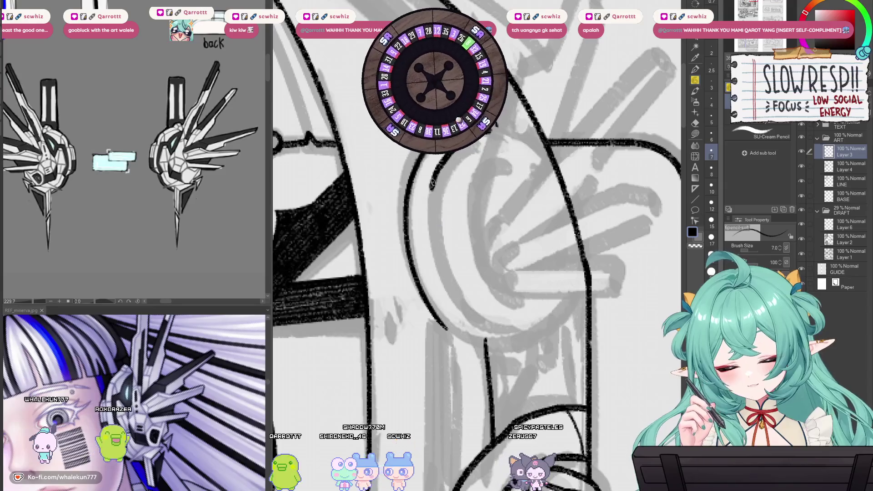
left_click_drag(431, 178, 444, 287)
key("ctrl+z")
mouse_move(429, 177)
left_mouse_down()
mouse_move(452, 301)
mouse_move(436, 249)
left_mouse_up()
key("ctrl+z")
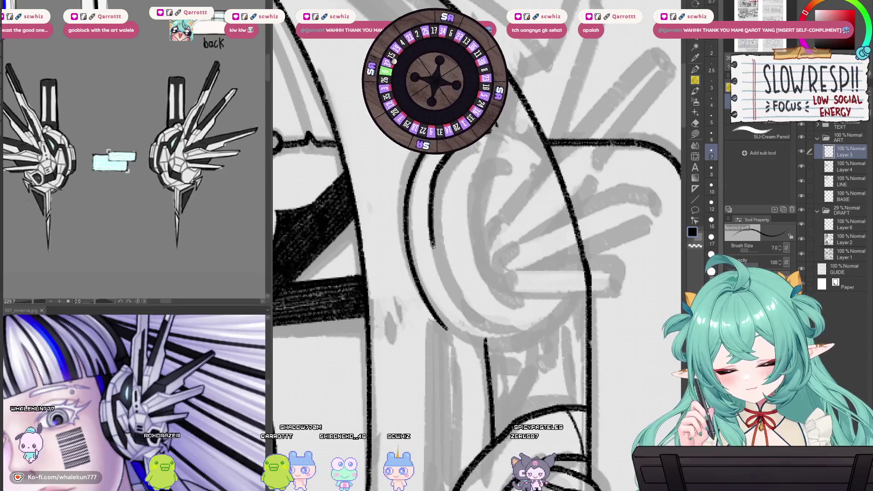
scroll(430, 205, "down", 1)
key("ctrl+z")
left_click_drag(426, 157, 449, 284)
key("ctrl+z")
left_click_drag(427, 158, 450, 286)
left_click_drag(436, 248, 425, 238)
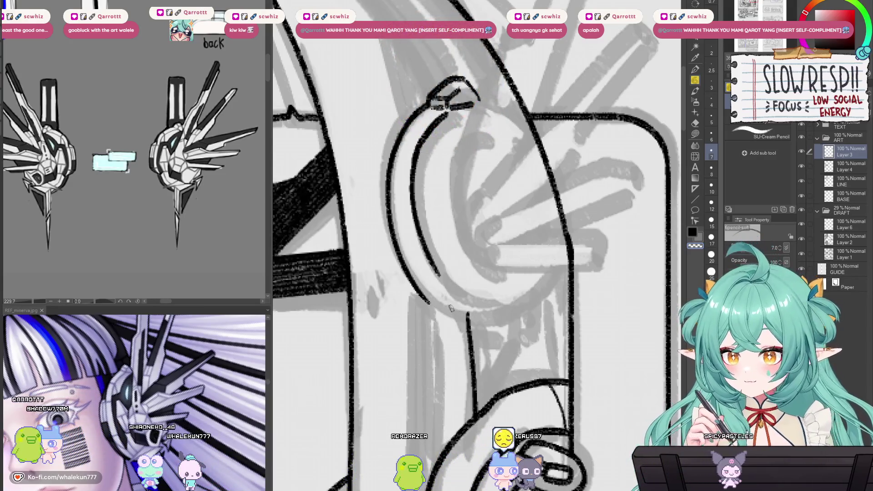
left_click_drag(439, 232, 445, 241)
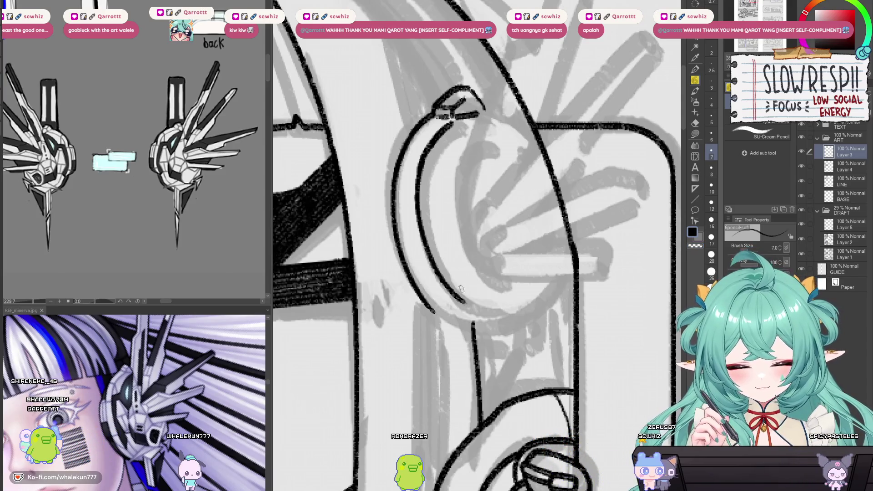
scroll(461, 288, "up", 2)
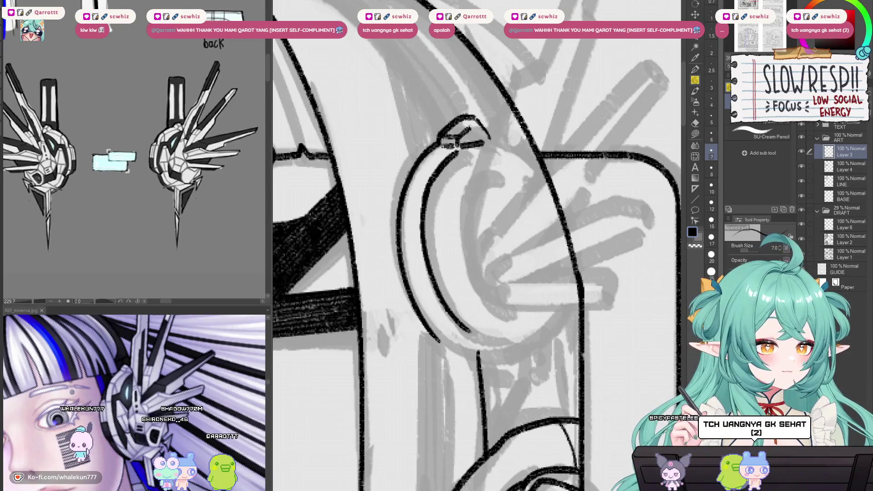
- Add short strokes at the arc's lower end, trim the left curve, and close the shape's bottom
left_click_drag(426, 240, 451, 239)
left_click_drag(480, 214, 451, 240)
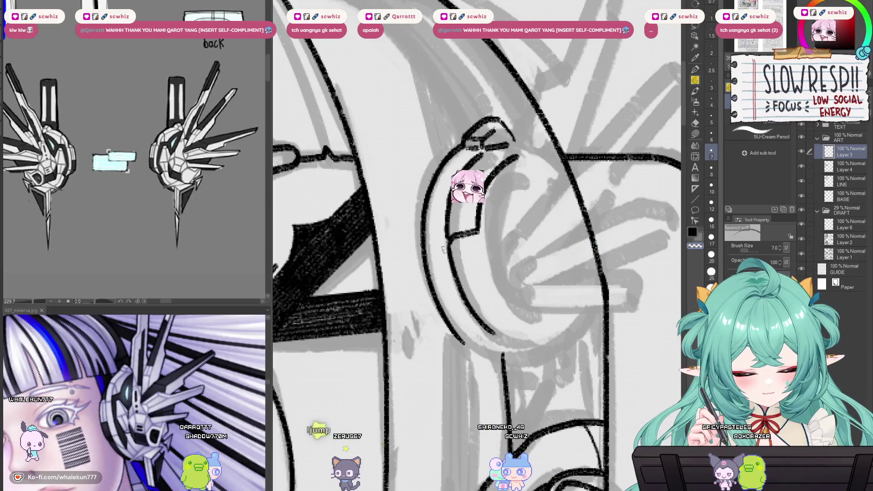
left_click_drag(450, 239, 445, 258)
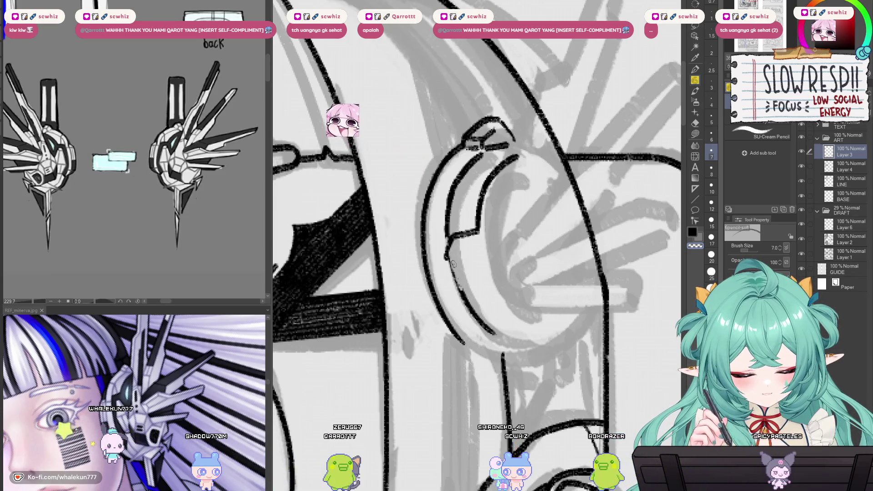
key("e")
left_click_drag(421, 261, 460, 341)
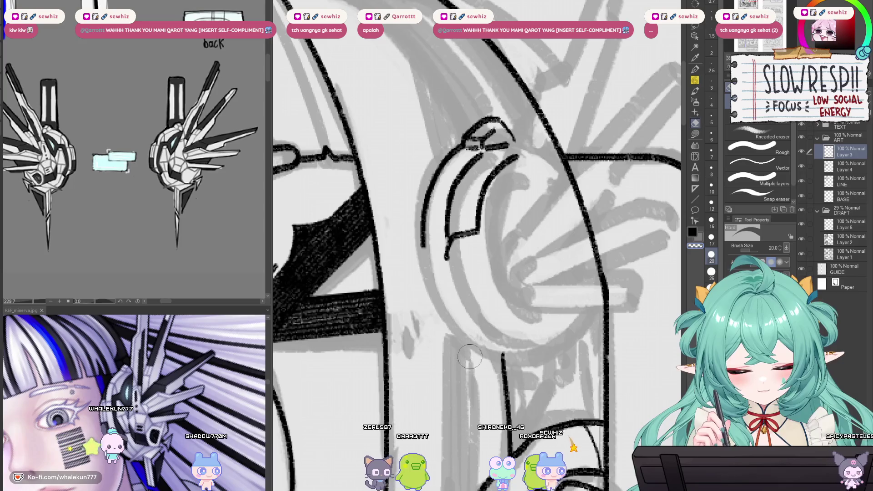
key("p")
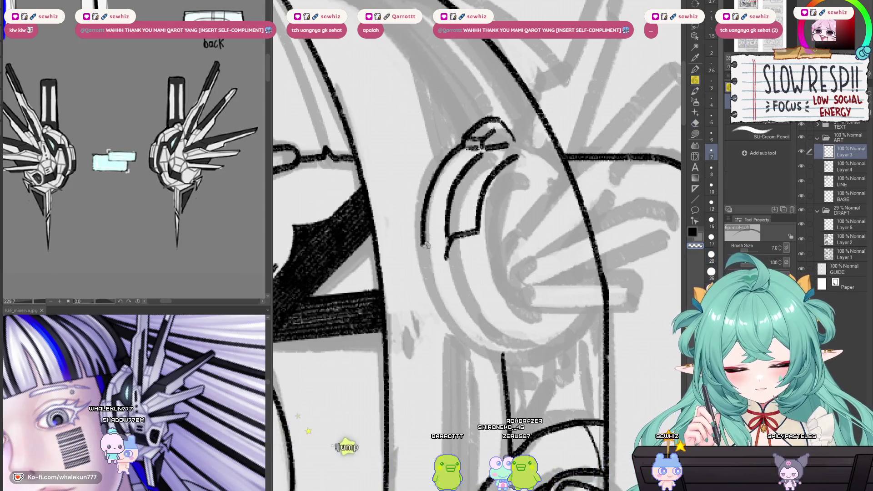
left_click_drag(422, 243, 447, 237)
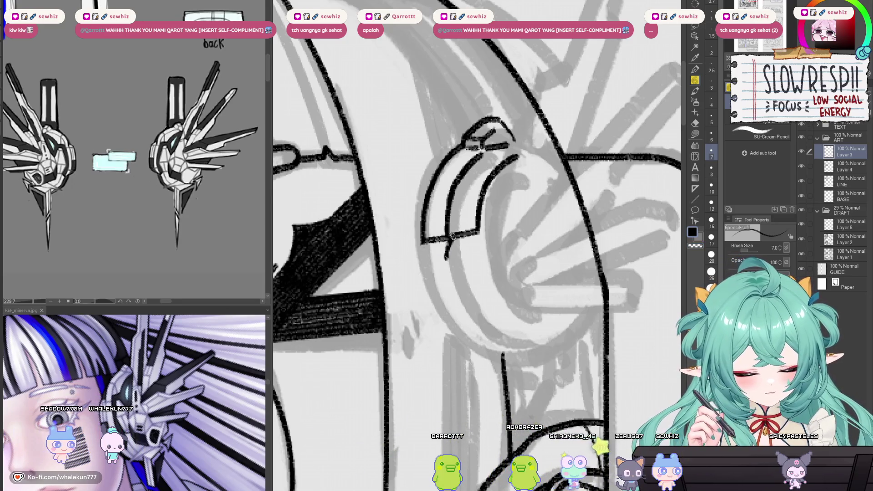
scroll(419, 255, "down", 2)
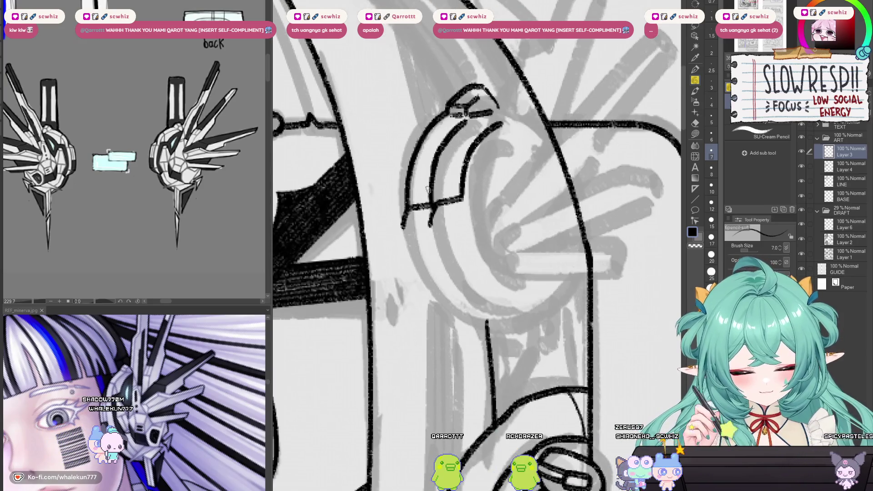
- Redraw the band's outer and inner curves, then make the eraser smaller
key("ctrl+z")
mouse_move(401, 226)
left_mouse_down()
mouse_move(429, 300)
mouse_move(452, 313)
left_mouse_up()
key("ctrl+z")
mouse_move(401, 226)
left_mouse_down()
mouse_move(425, 293)
mouse_move(450, 312)
left_mouse_up()
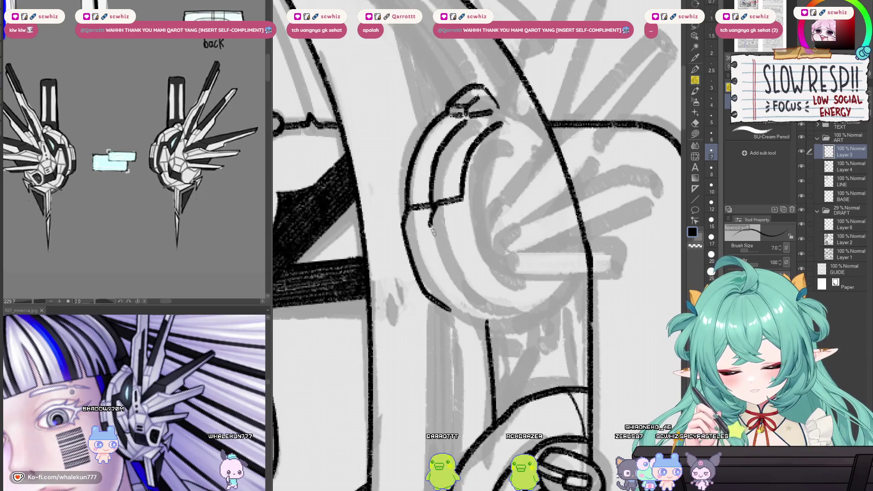
left_click_drag(429, 225, 464, 296)
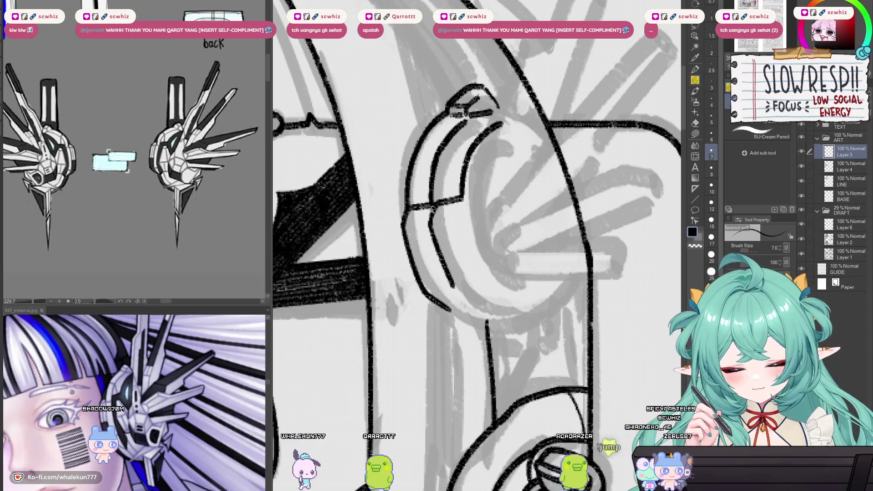
left_click_drag(422, 168, 477, 225)
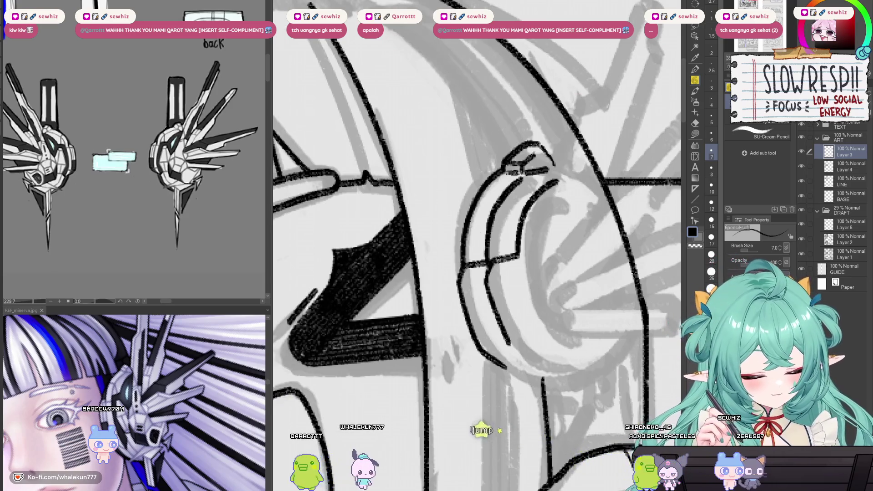
key("e")
key("bracketleft")
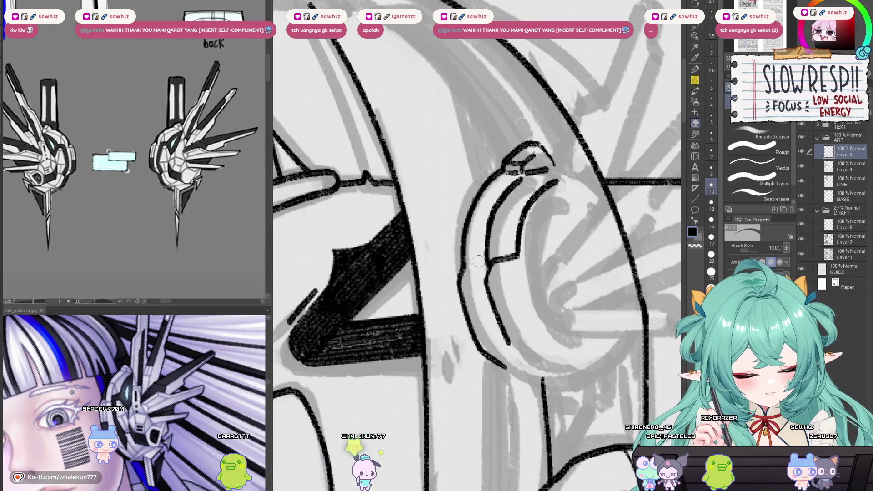
key("p")
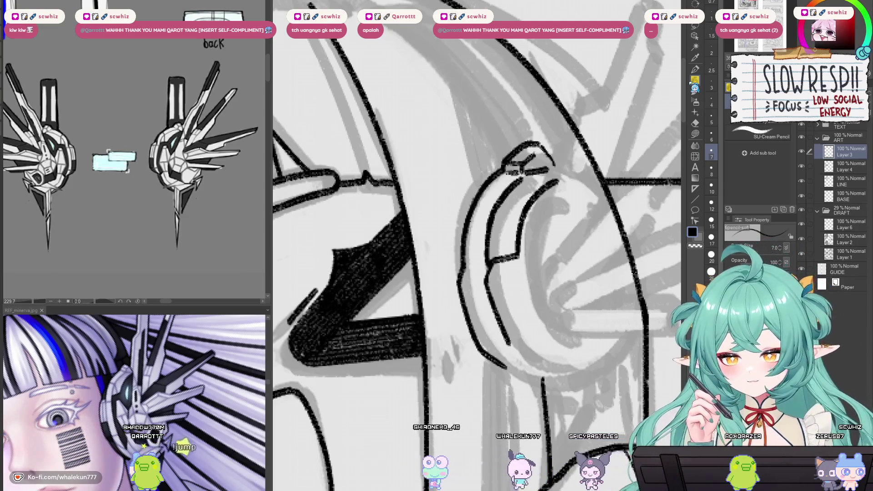
left_click_drag(486, 265, 520, 251)
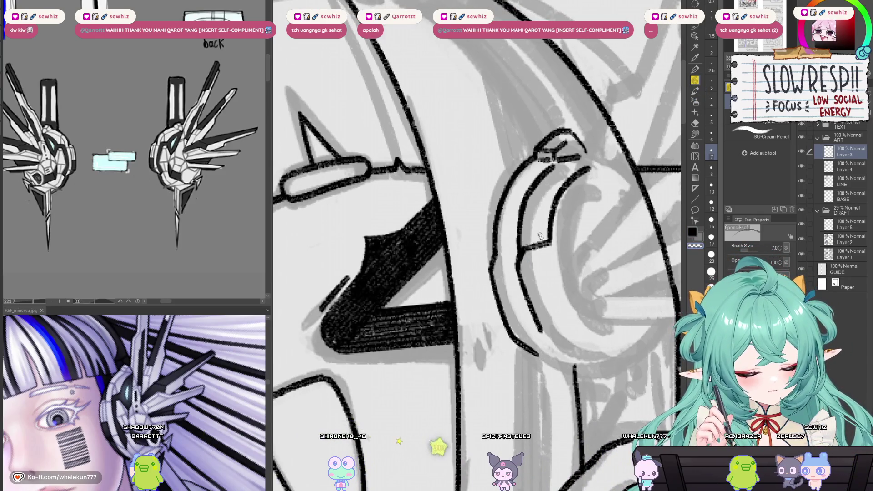
- Ink a curved line along the earpiece rim, undoing the final stroke
mouse_move(565, 237)
left_mouse_down()
mouse_move(537, 274)
mouse_move(547, 271)
left_mouse_up()
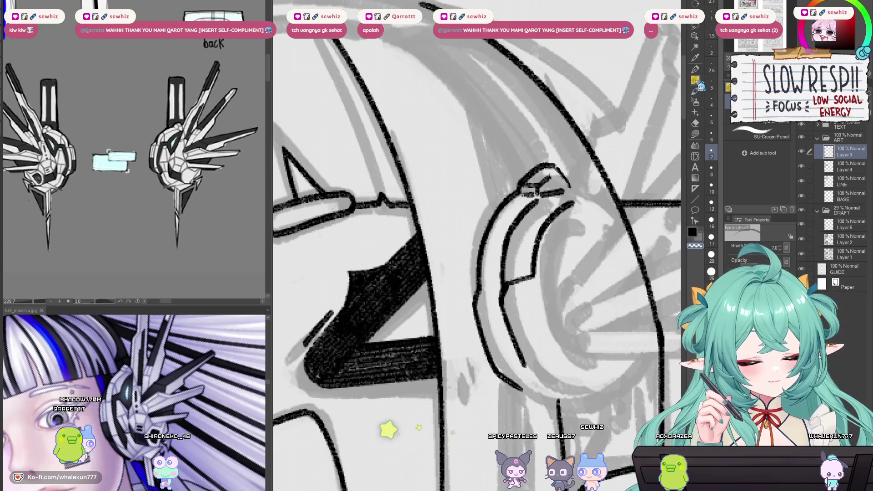
left_click_drag(497, 290, 525, 274)
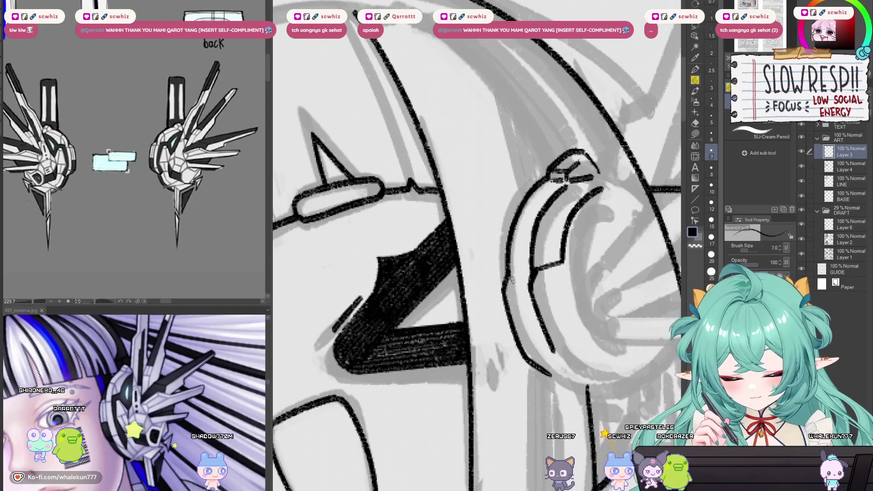
left_click_drag(515, 279, 529, 261)
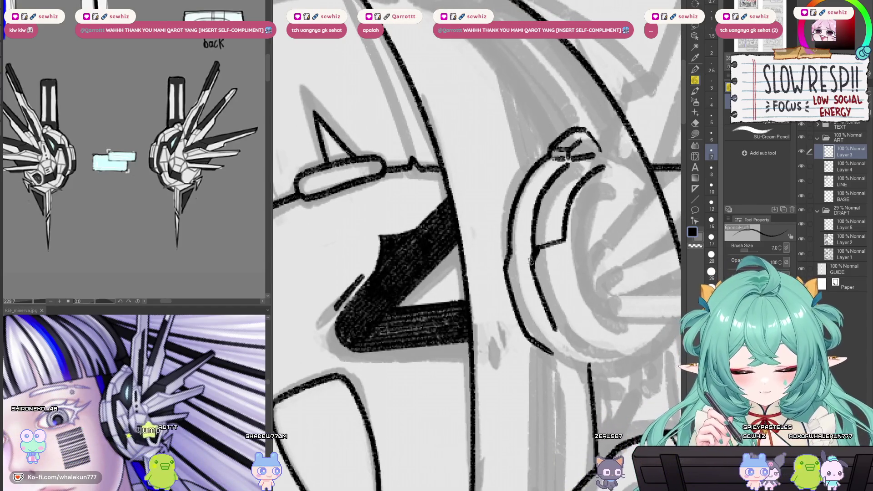
mouse_move(510, 267)
left_mouse_down()
mouse_move(528, 264)
mouse_move(519, 248)
mouse_move(478, 258)
left_mouse_up()
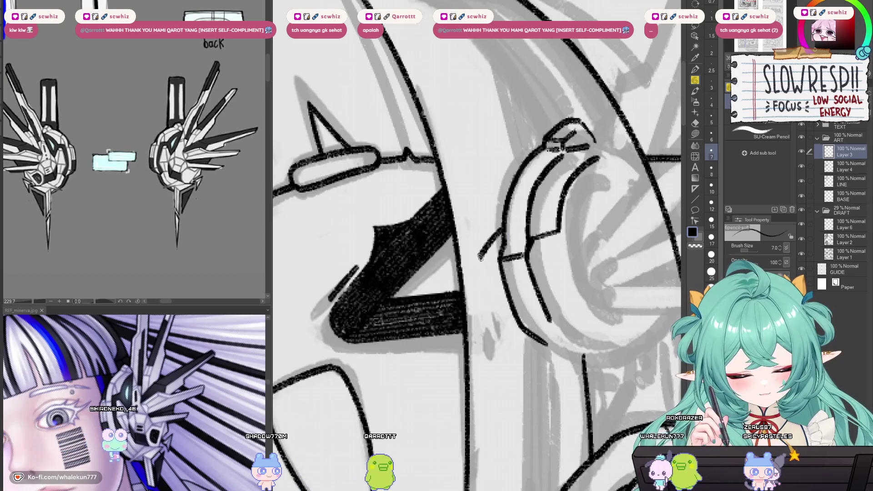
left_click_drag(500, 235, 480, 259)
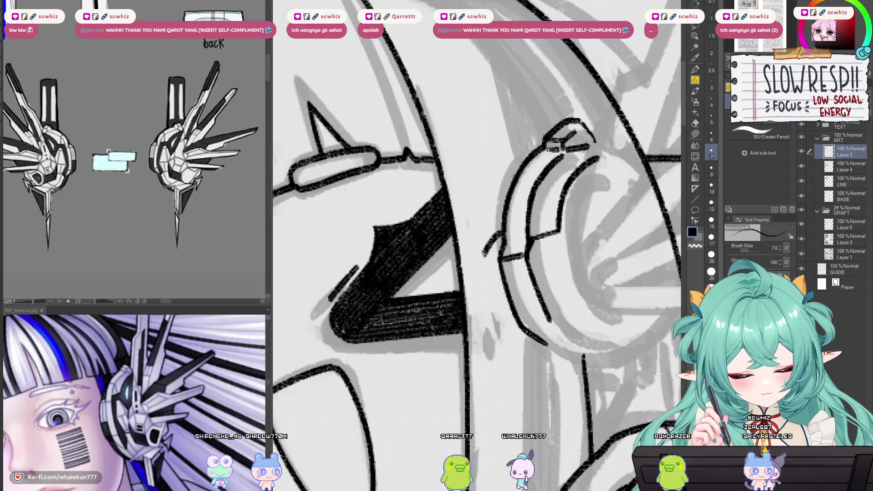
scroll(504, 240, "up", 2)
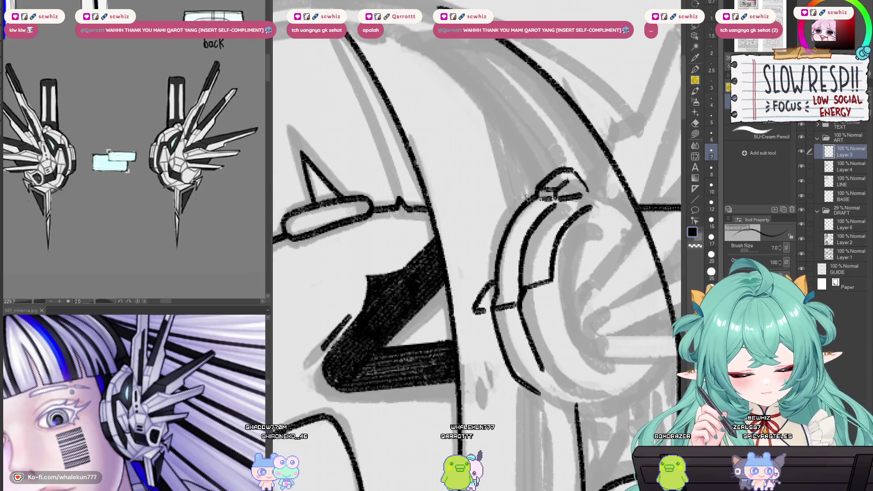
key("ctrl+z")
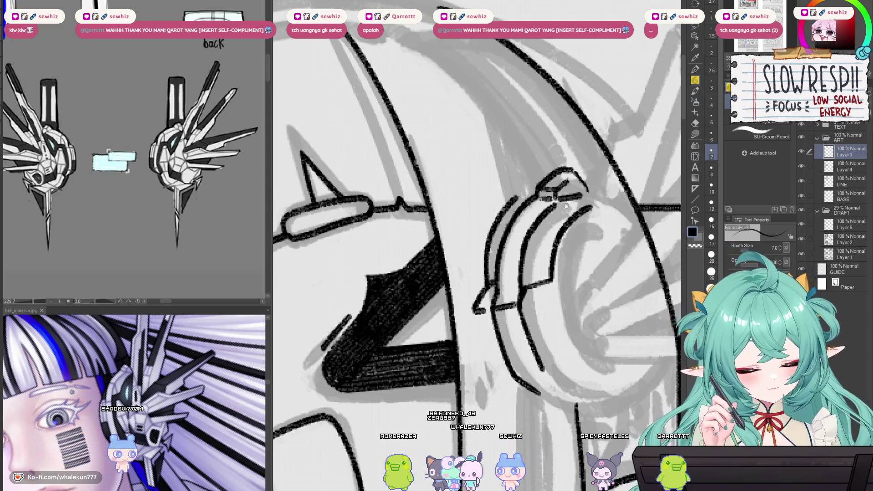
- Pan around the earpiece and thicken a short line on its rim
left_click_drag(566, 205, 568, 220)
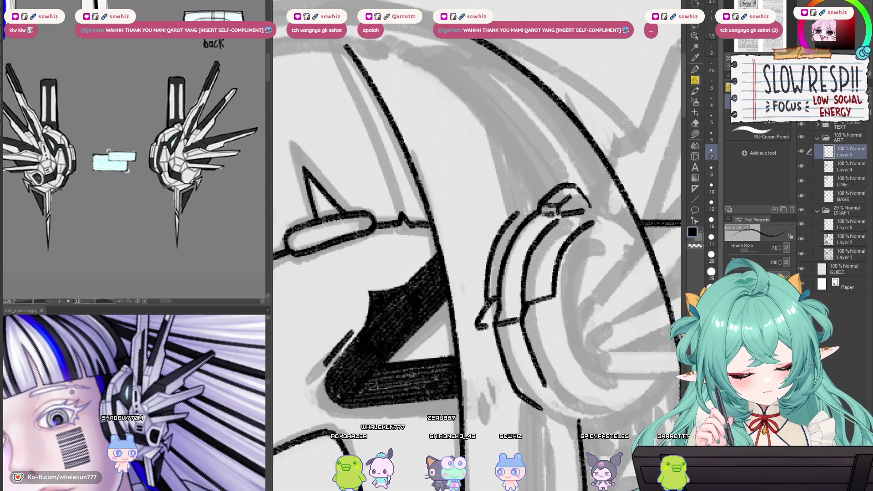
left_click_drag(495, 291, 492, 271)
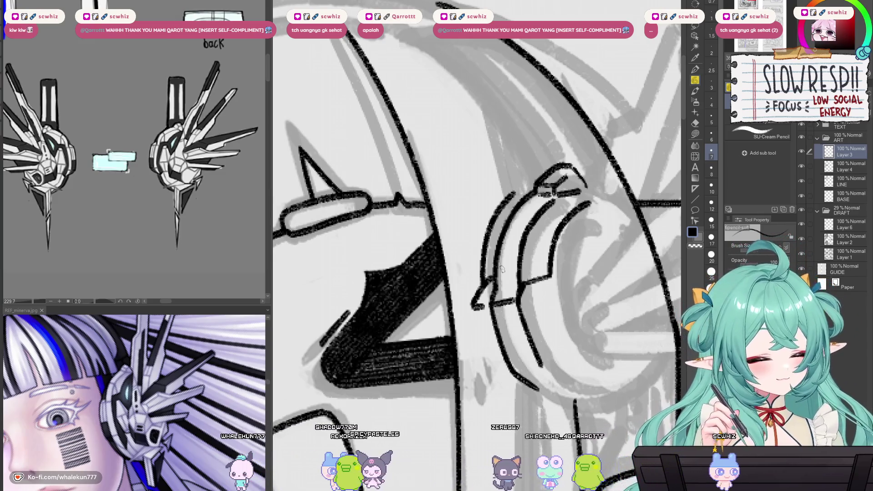
left_click_drag(530, 306, 534, 220)
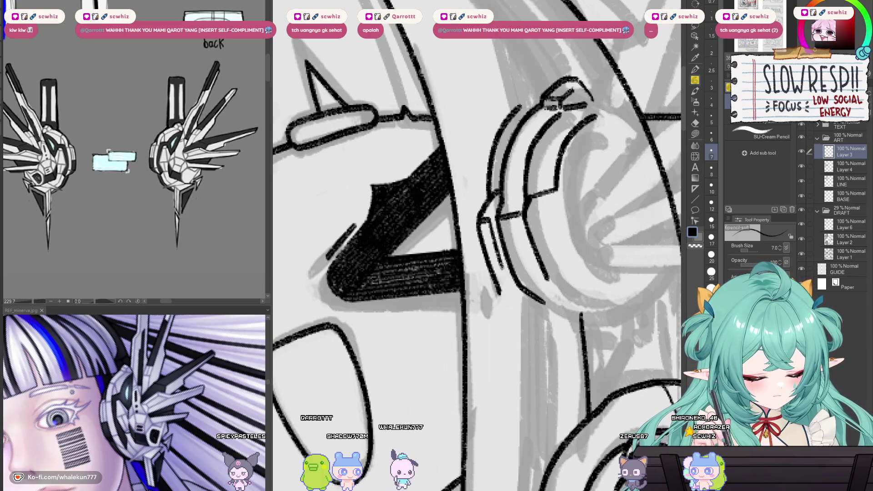
left_click_drag(501, 263, 513, 258)
left_click_drag(557, 281, 546, 284)
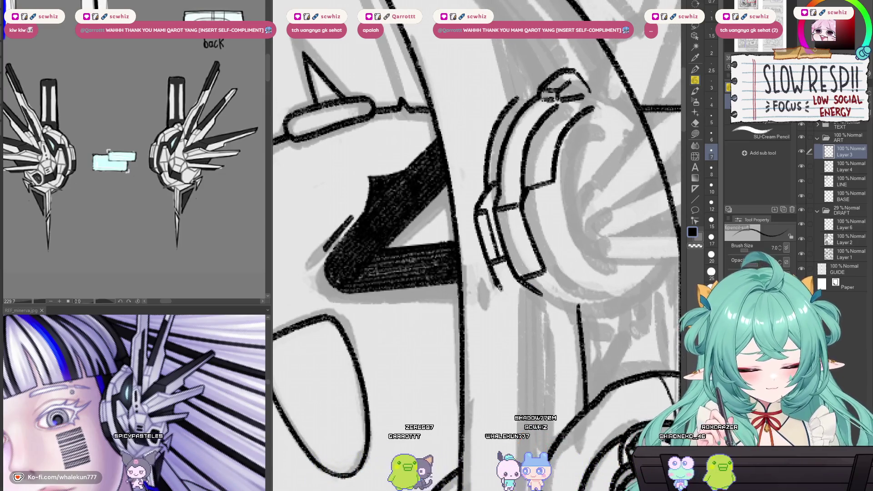
mouse_move(592, 291)
left_mouse_down()
mouse_move(568, 278)
mouse_move(526, 280)
left_mouse_up()
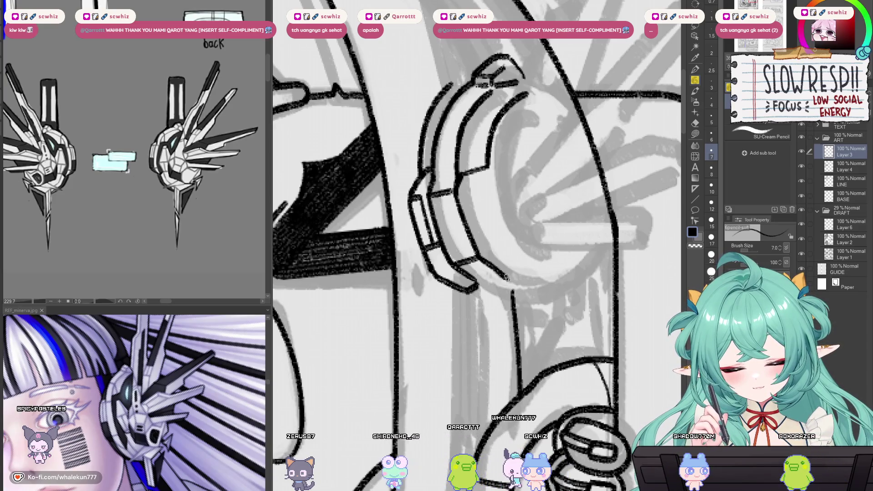
left_click_drag(522, 297, 519, 290)
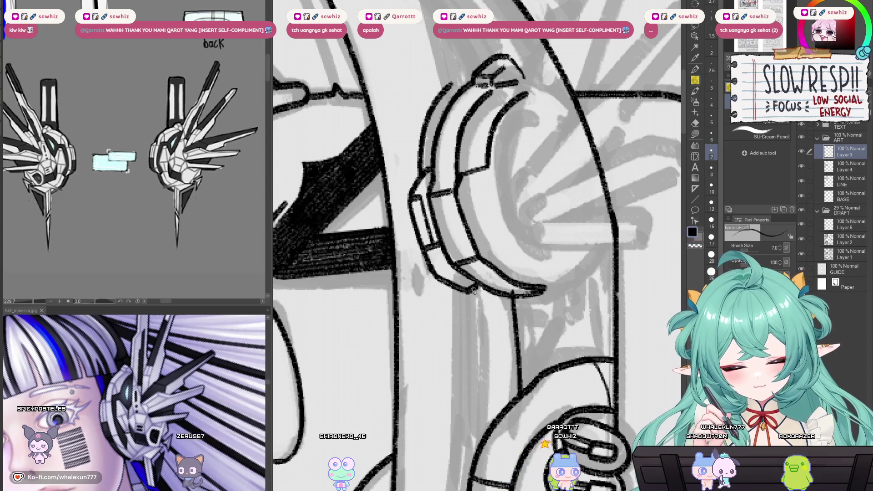
scroll(500, 295, "up", 1)
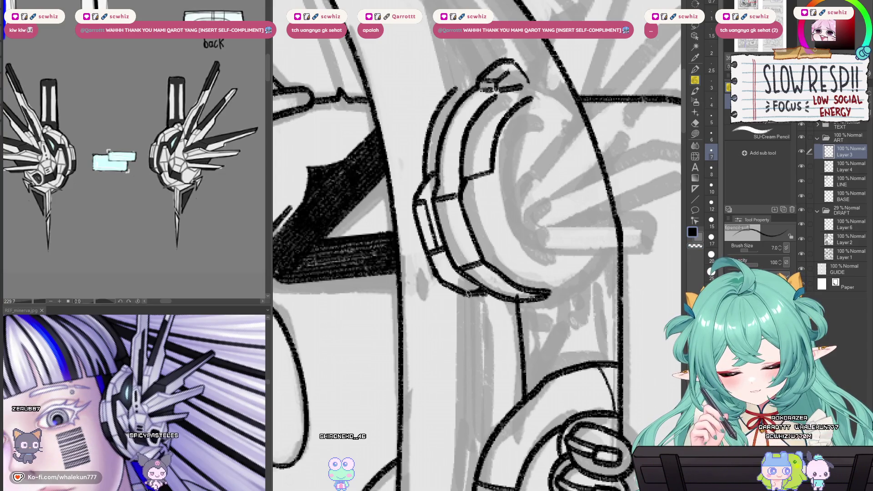
- Rotate and mirror the canvas view, then draw a line under the earpiece rim
left_click_drag(473, 296, 500, 314)
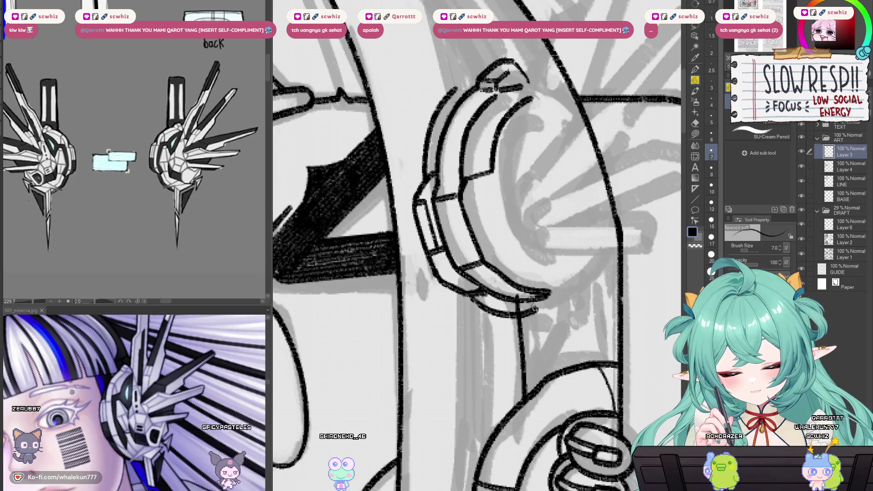
key("ctrl+z")
left_click_drag(487, 298, 561, 263)
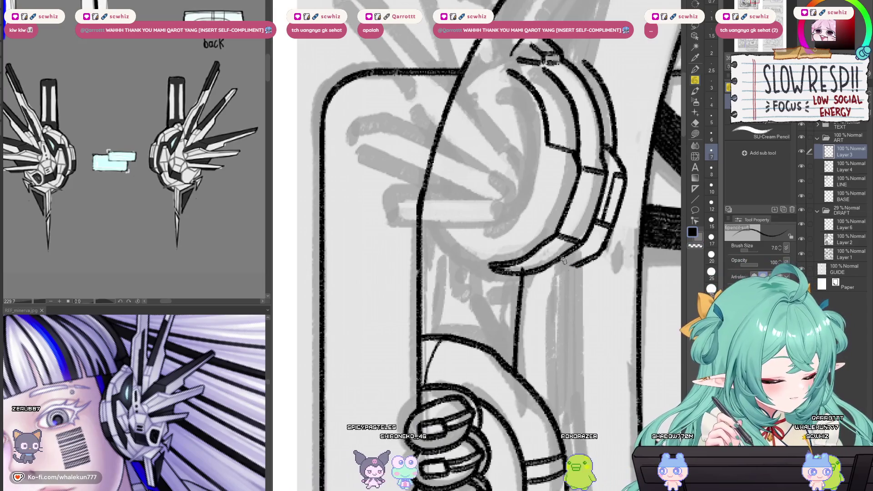
key("h")
left_click_drag(470, 263, 548, 274)
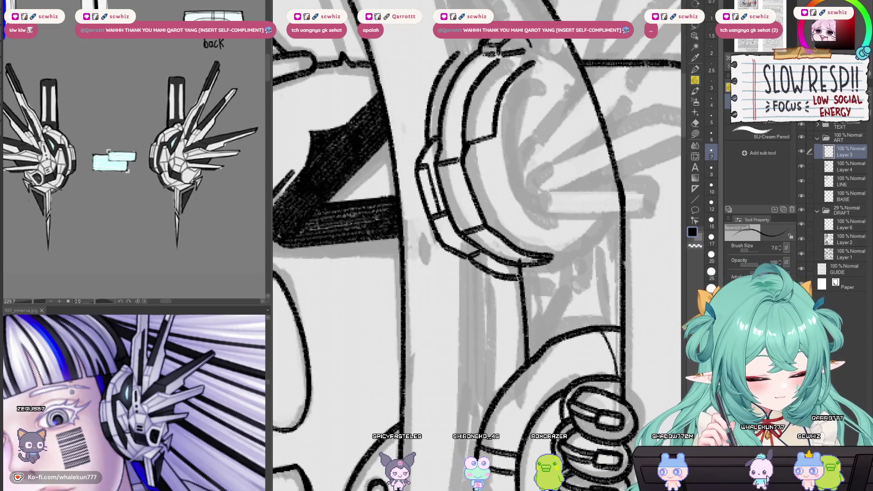
key("ctrl+z")
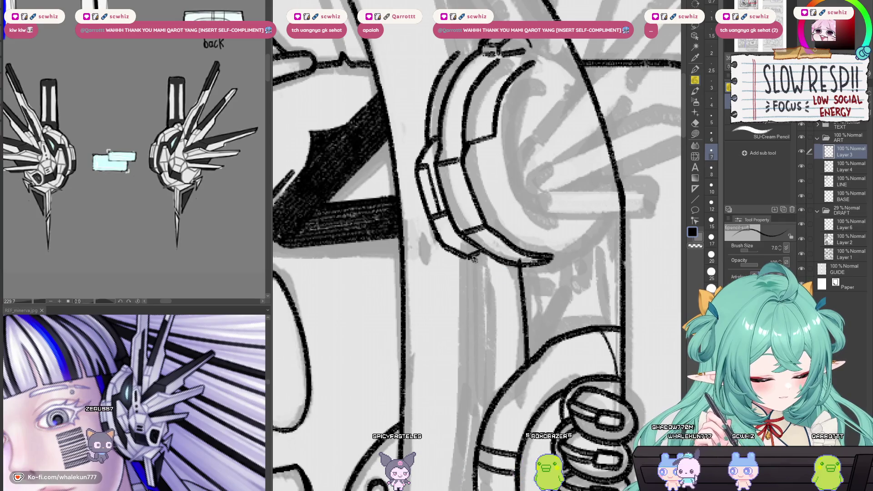
mouse_move(470, 262)
left_mouse_down()
mouse_move(525, 283)
mouse_move(534, 277)
mouse_move(501, 290)
left_mouse_up()
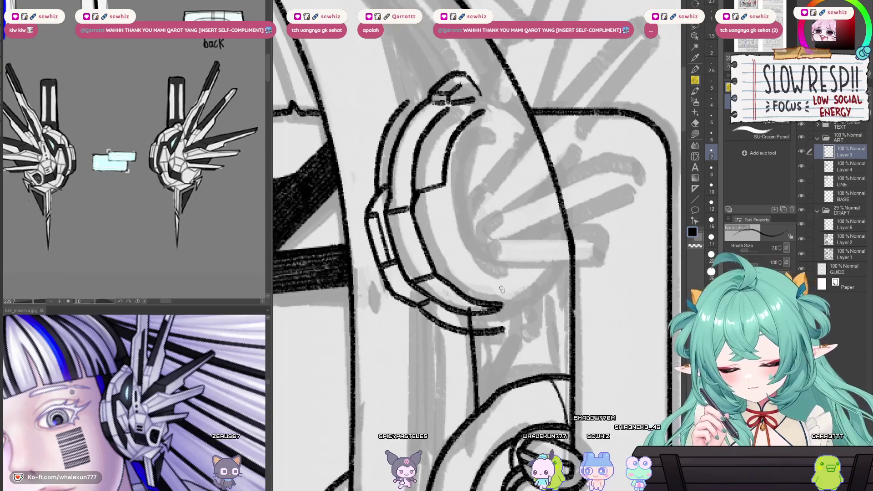
- Erase part of the lower curve to tidy it, ending back on the pencil
key("e")
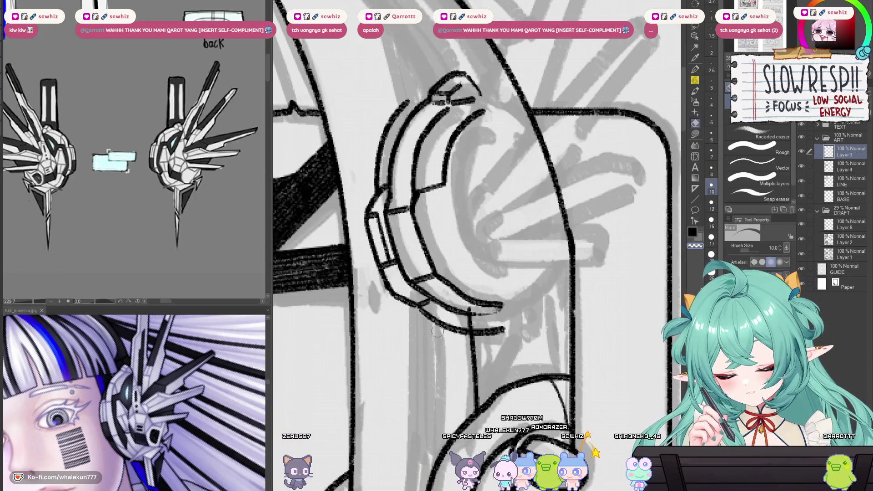
left_click_drag(423, 320, 483, 333)
key("p")
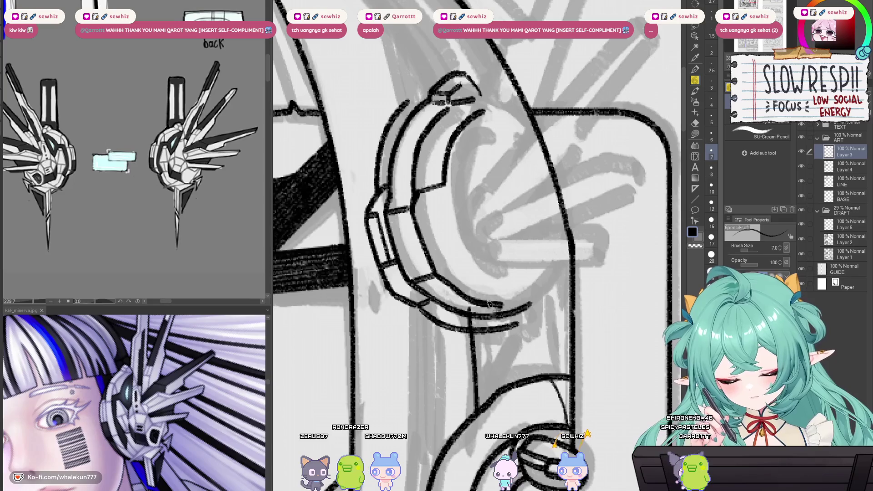
key("e")
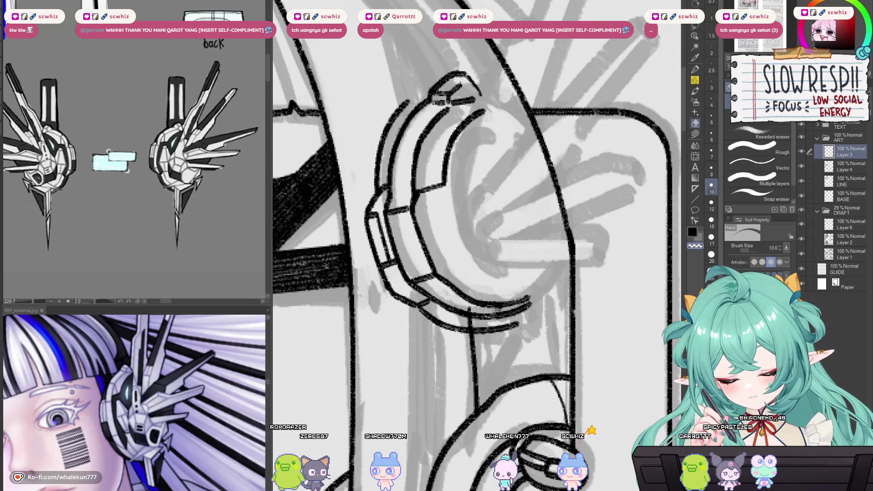
left_click_drag(488, 300, 527, 320)
key("p")
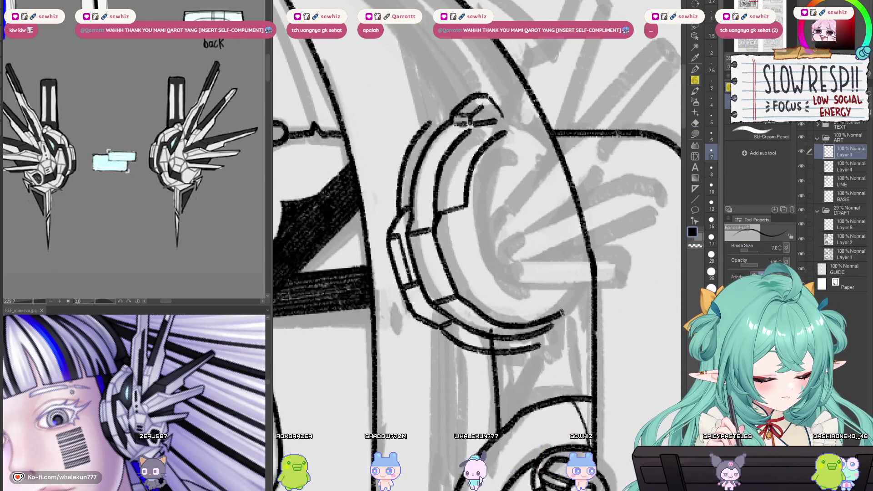
- Ink along the earpiece's outer arc and a short lower-edge stroke, then set the pencil to transparent colour
left_click_drag(459, 323, 563, 312)
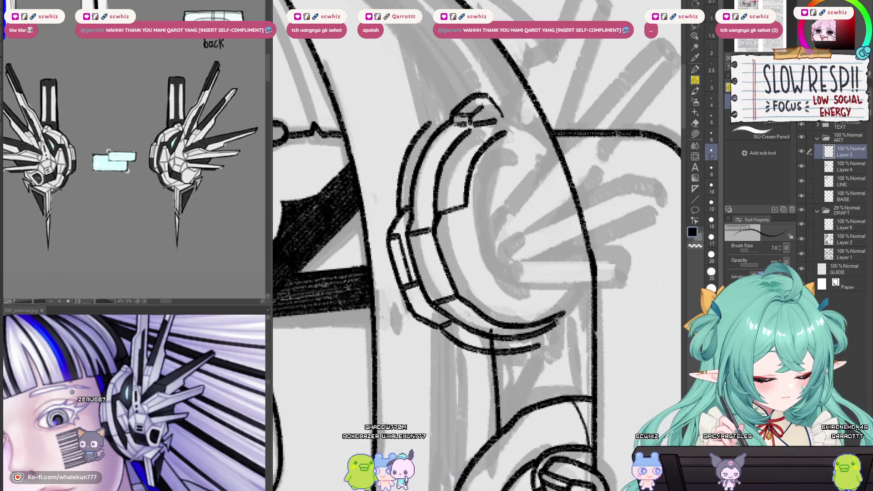
left_click_drag(541, 343, 516, 307)
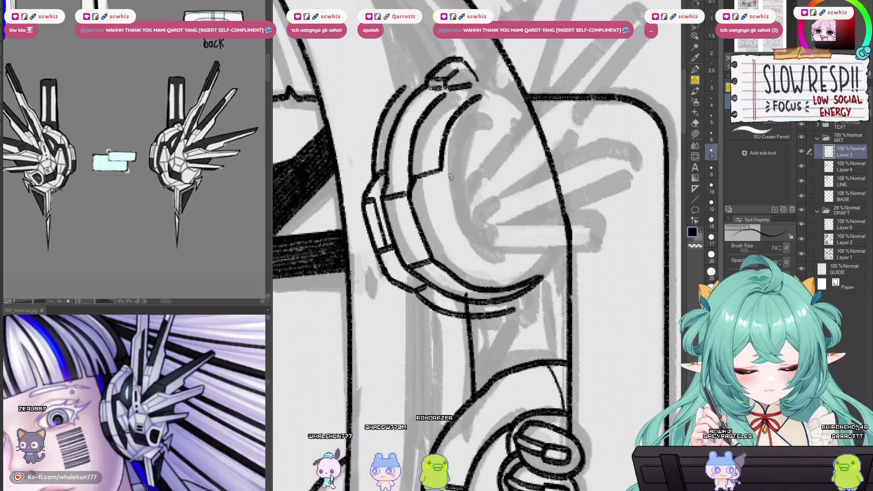
left_click_drag(422, 285, 447, 274)
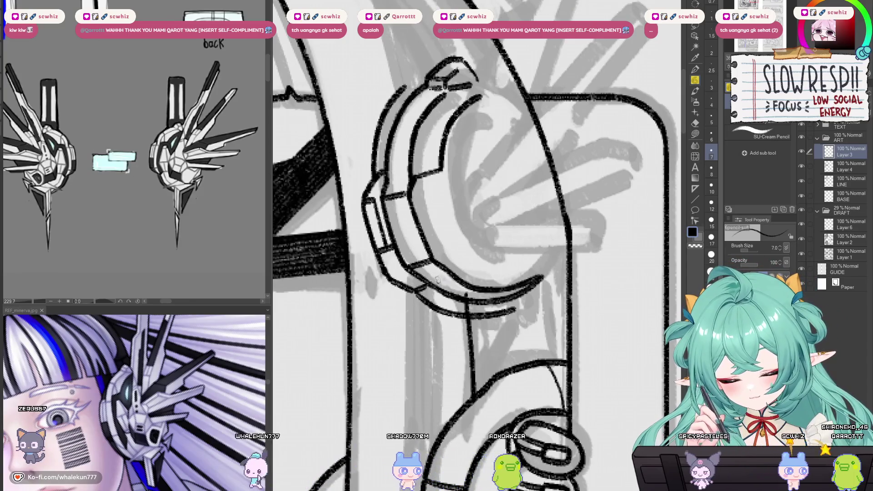
key("c")
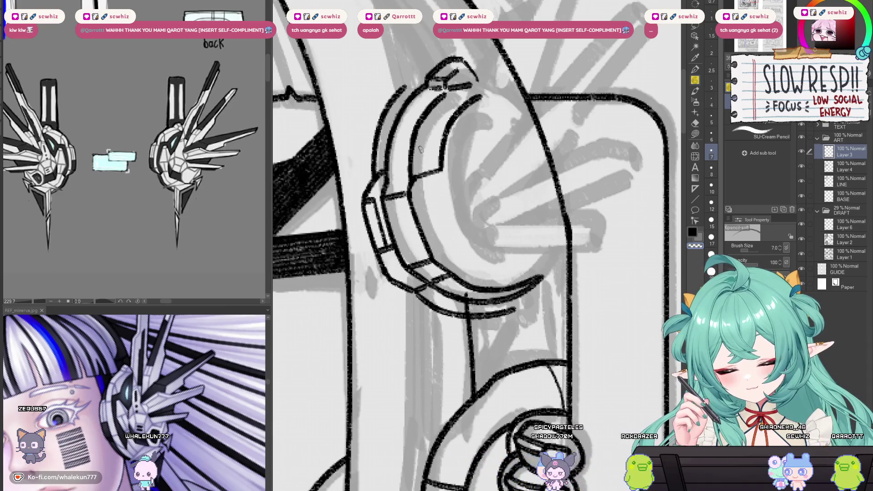
scroll(421, 149, "up", 3)
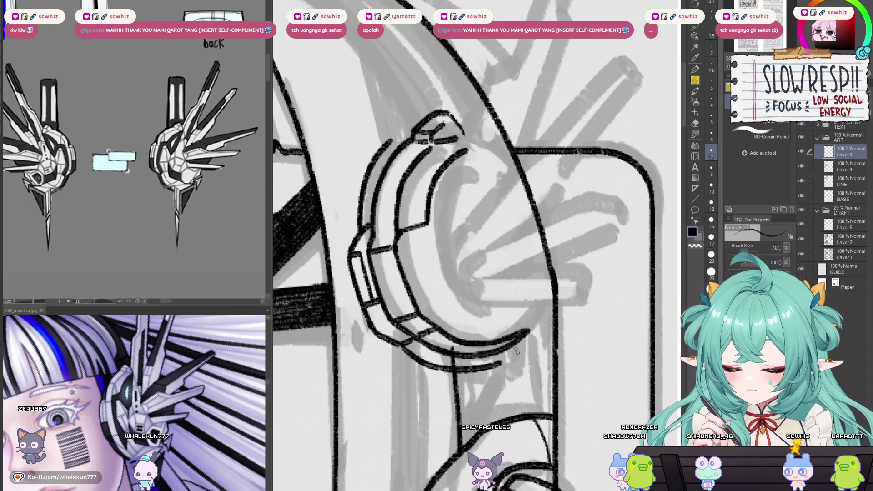
scroll(421, 212, "up", 1)
left_click_drag(435, 243, 439, 251)
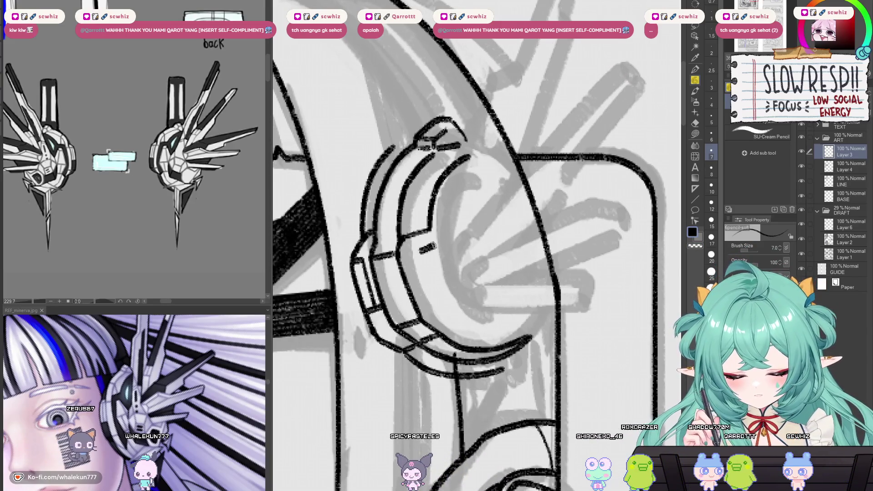
- Undo stray strokes and draw the stepped inner bracket curving down and right inside the earcup
key("ctrl+z")
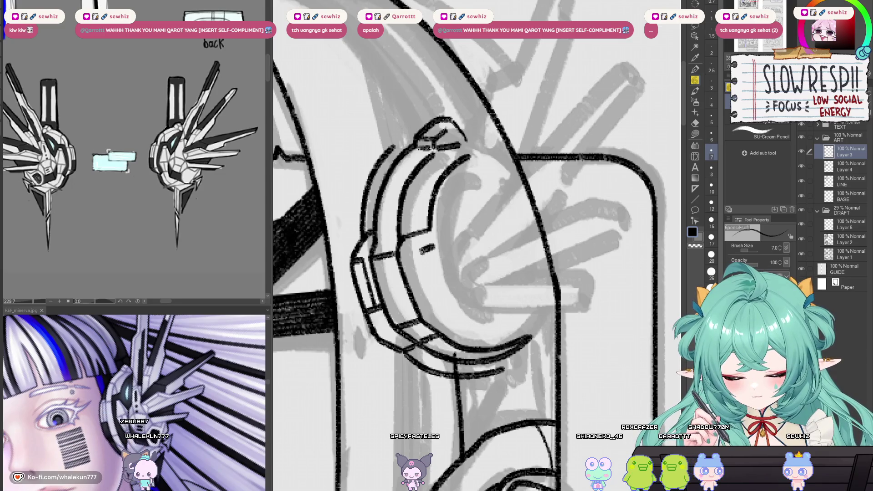
left_click_drag(421, 291, 425, 263)
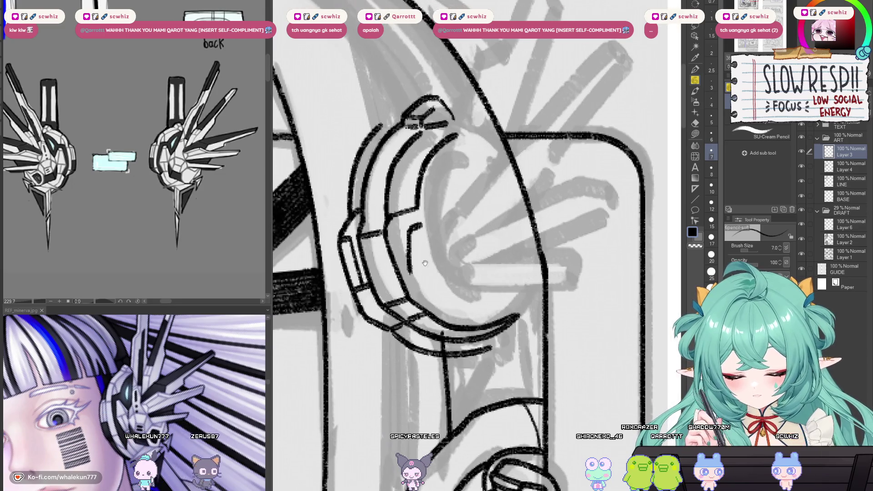
key("ctrl+z")
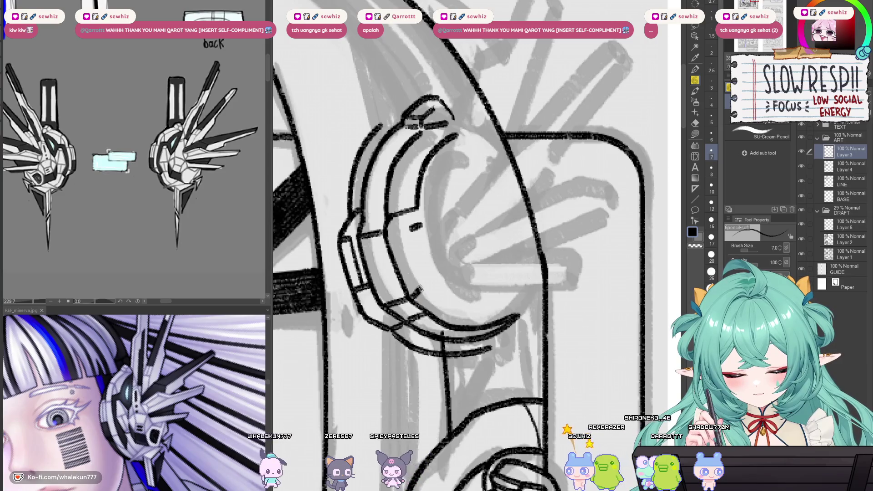
left_click_drag(417, 285, 439, 274)
left_click_drag(421, 225, 406, 267)
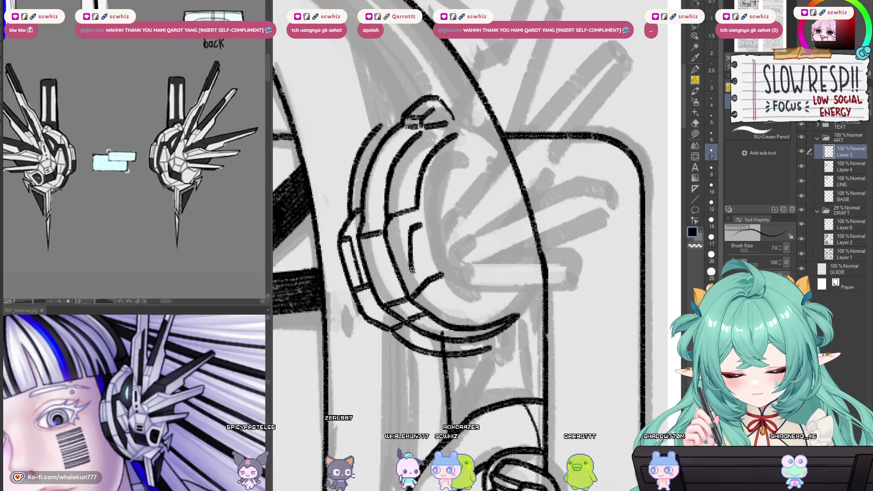
mouse_move(411, 247)
left_mouse_down()
mouse_move(411, 259)
mouse_move(431, 265)
mouse_move(444, 253)
left_mouse_up()
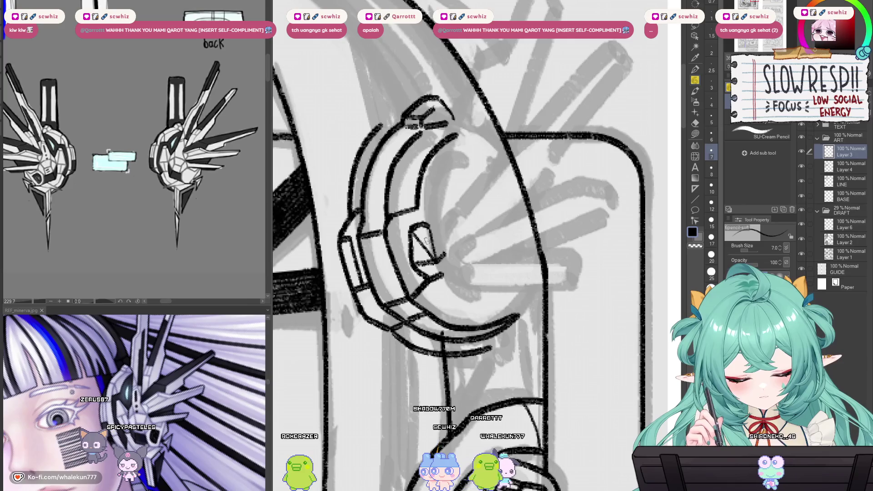
- Redraw the short vertical edge of the faceted block inside the earcup
mouse_move(426, 241)
left_mouse_down()
mouse_move(412, 226)
mouse_move(460, 226)
mouse_move(441, 243)
mouse_move(448, 282)
mouse_move(495, 284)
left_mouse_up()
key("ctrl+z")
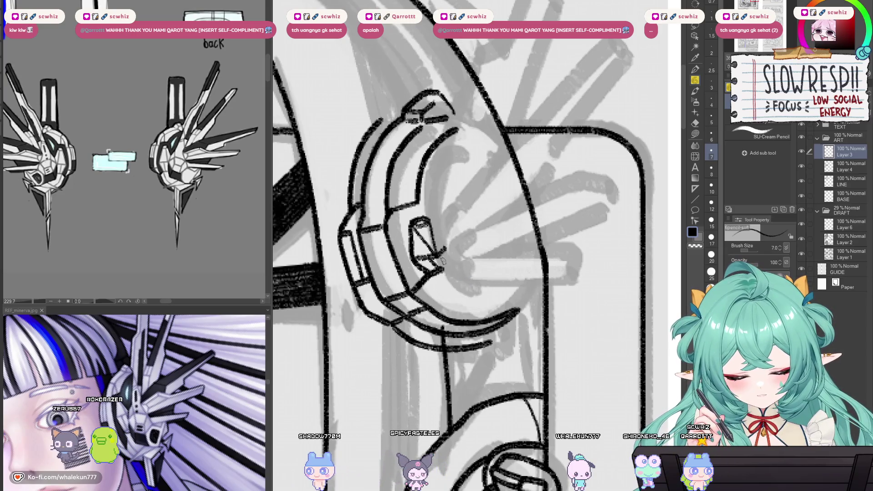
left_click_drag(467, 266, 466, 238)
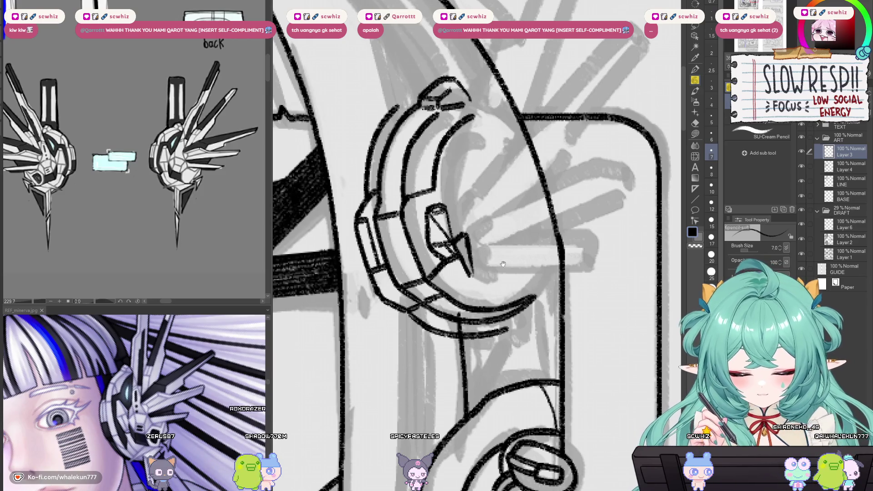
- Add two short horizontal strokes extending right from the earcup's inner edge, redrawing one longer
left_click_drag(503, 264, 497, 261)
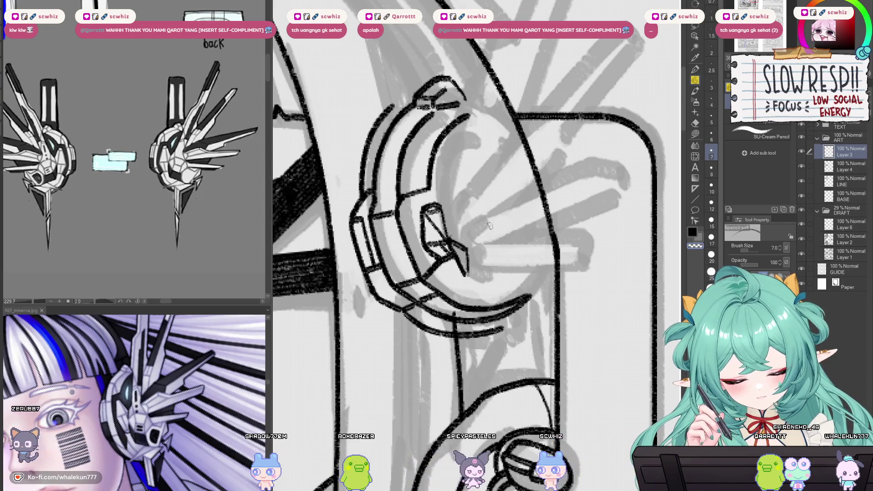
left_click_drag(489, 225, 509, 212)
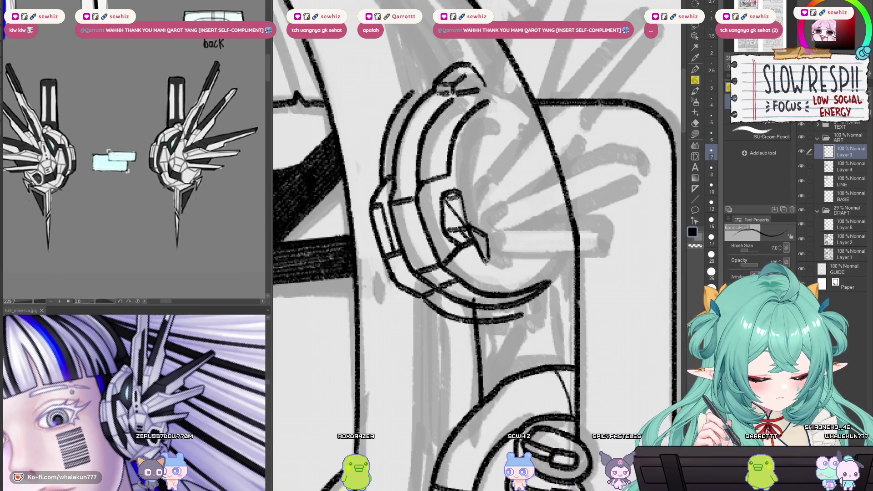
key("ctrl+z")
left_click_drag(490, 266, 544, 262)
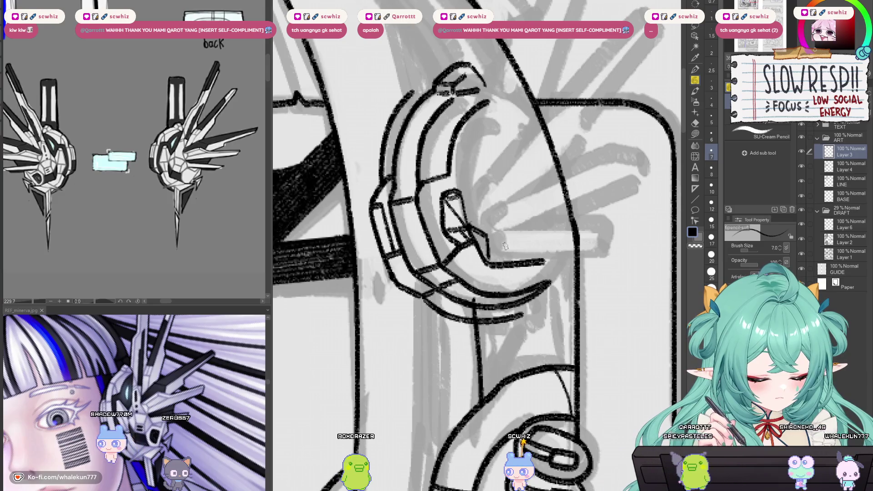
scroll(494, 236, "up", 1)
mouse_move(484, 241)
left_mouse_down()
mouse_move(530, 237)
mouse_move(519, 258)
left_mouse_up()
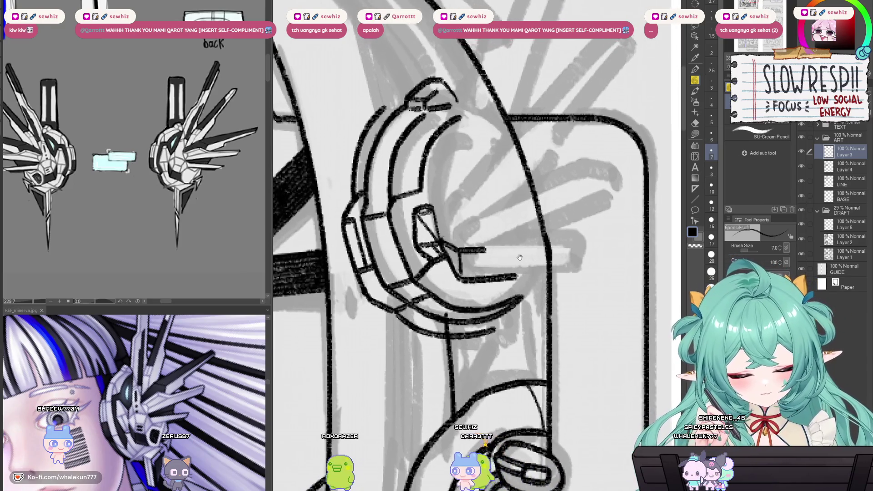
scroll(519, 258, "up", 3)
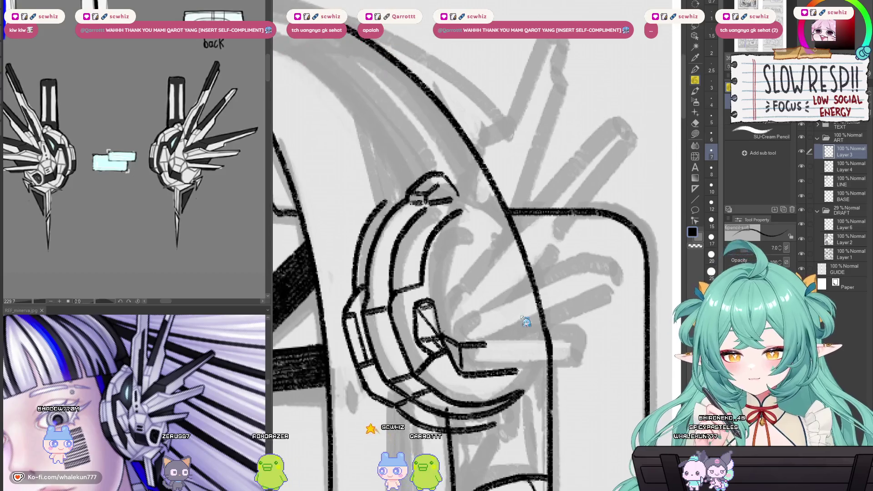
scroll(525, 321, "down", 6)
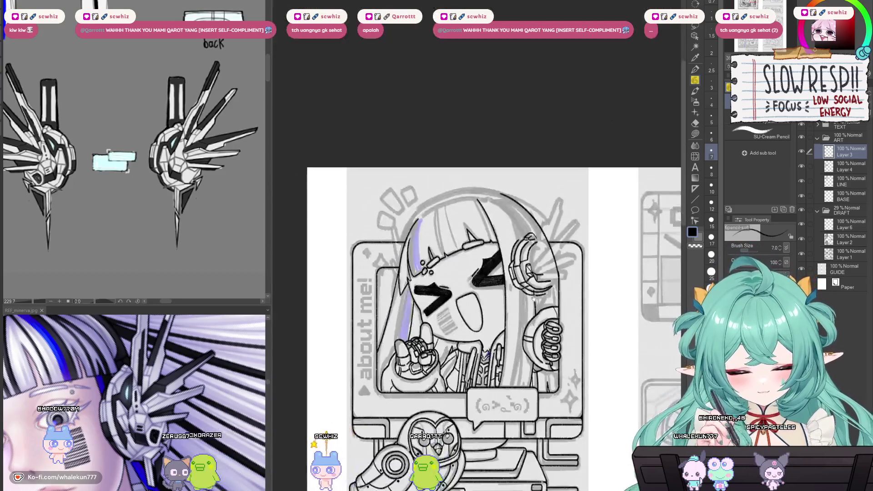
- Draw the earcup's inner oval curve, discarding a stray curve drawn beneath it
scroll(533, 299, "up", 6)
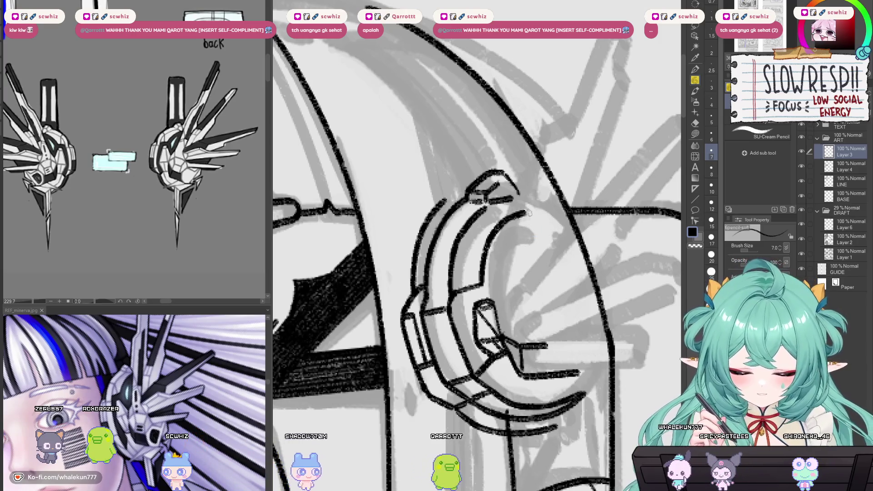
left_click_drag(528, 211, 515, 298)
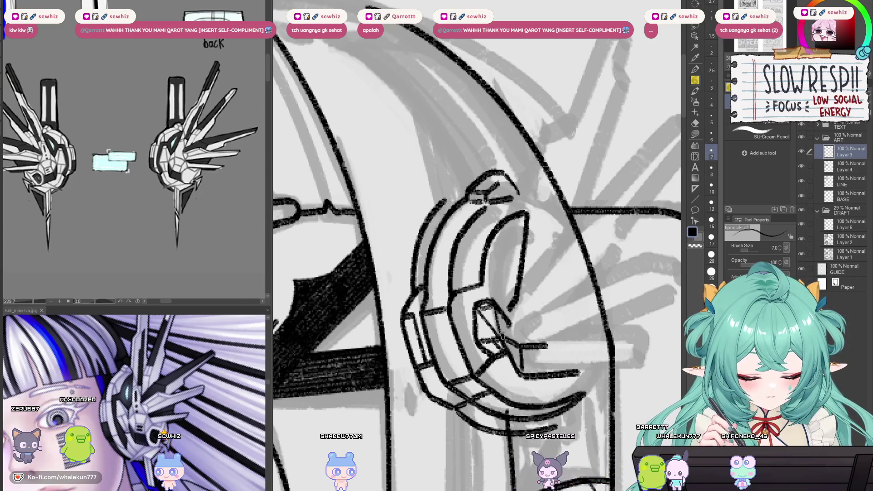
scroll(510, 295, "up", 2)
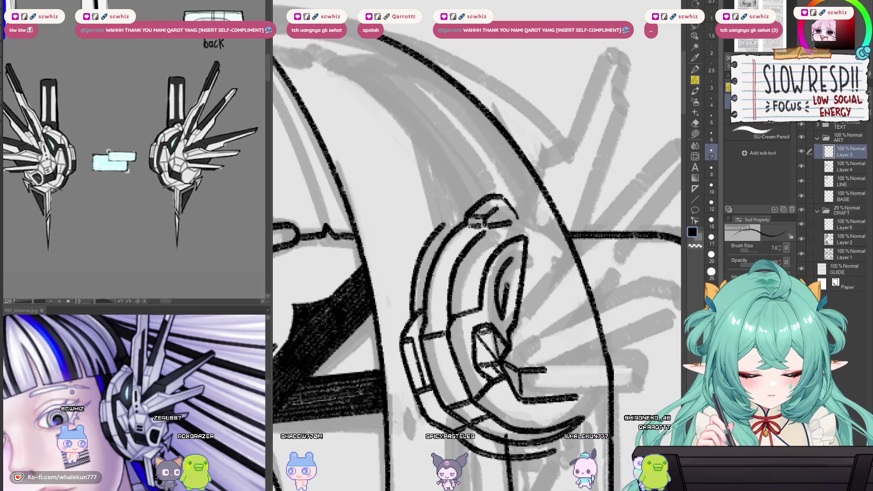
scroll(538, 223, "down", 5)
scroll(538, 223, "up", 5)
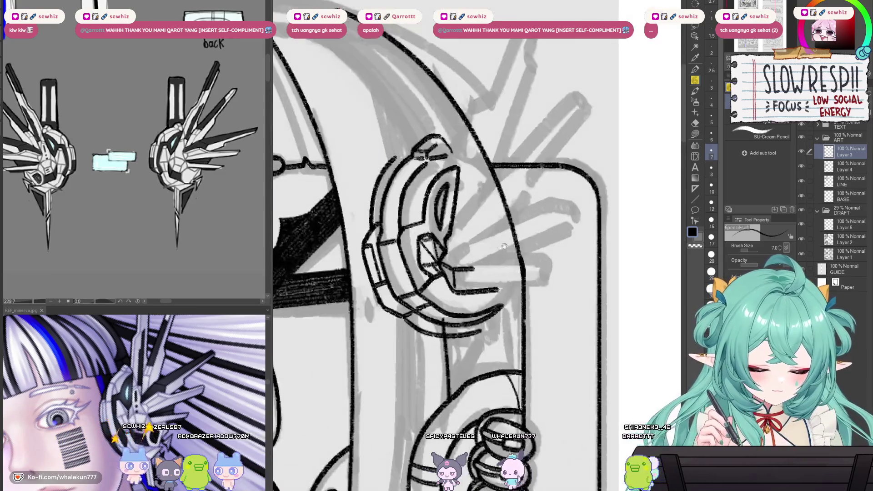
scroll(471, 276, "down", 1)
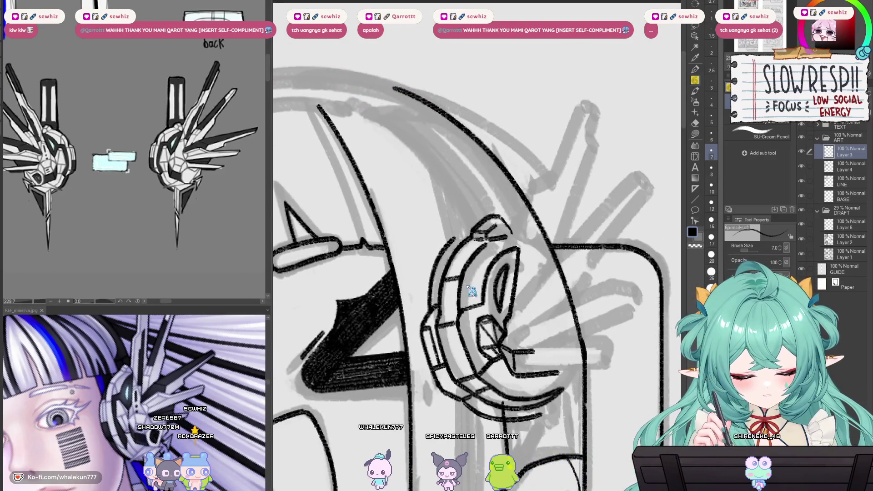
left_click_drag(500, 326, 490, 221)
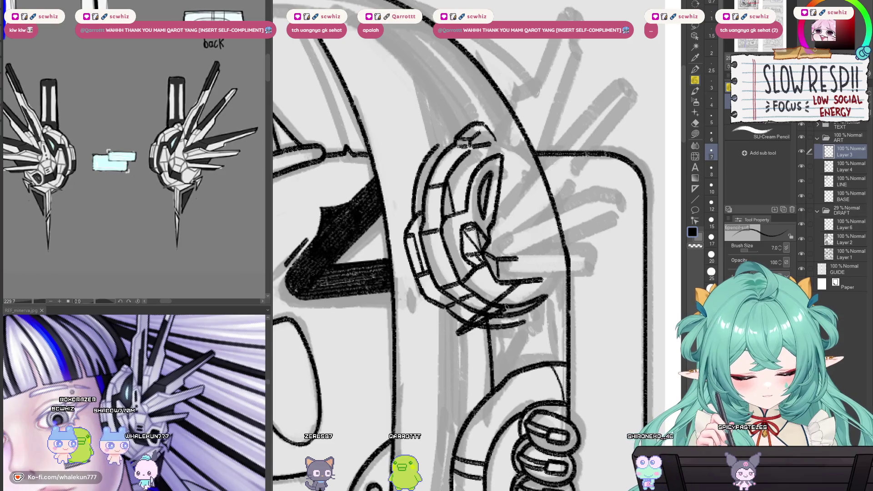
left_click_drag(545, 294, 477, 314)
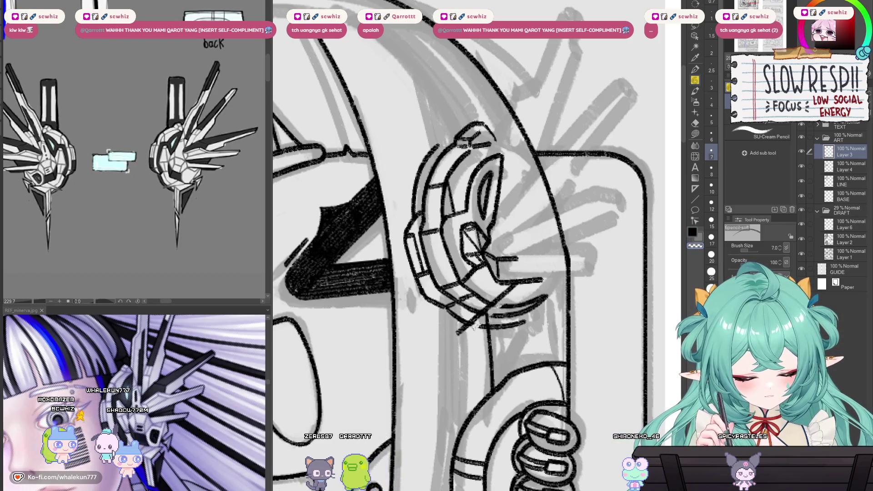
key("ctrl+z")
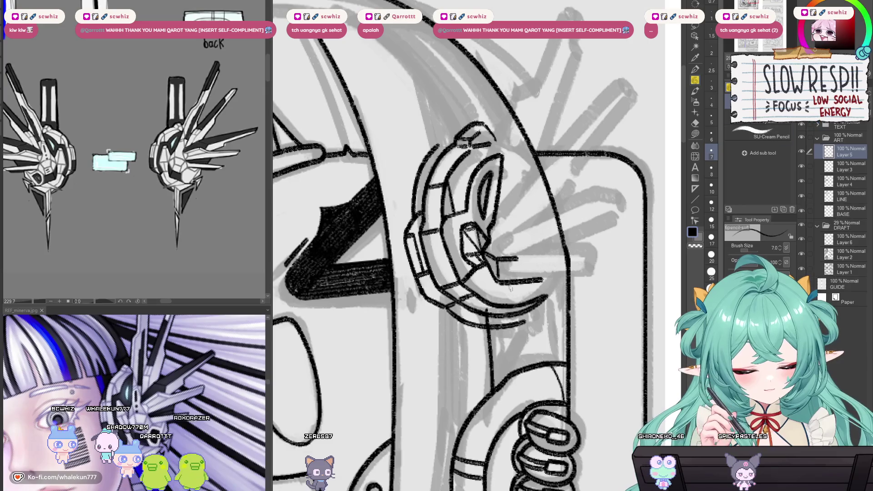
- Draw the diagonal line below the earcup, merge Layer 5 into Layer 3, and ready a size-7 eraser
left_click_drag(517, 282, 458, 334)
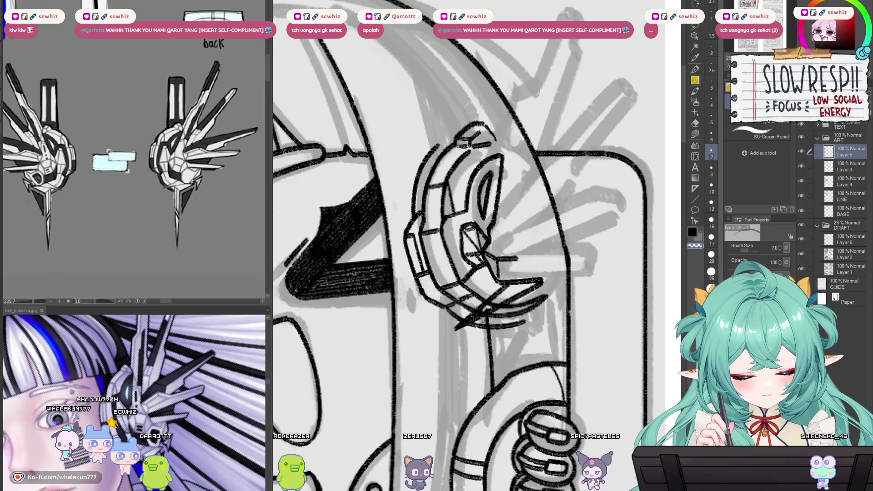
key("e")
key("alt+bracketleft")
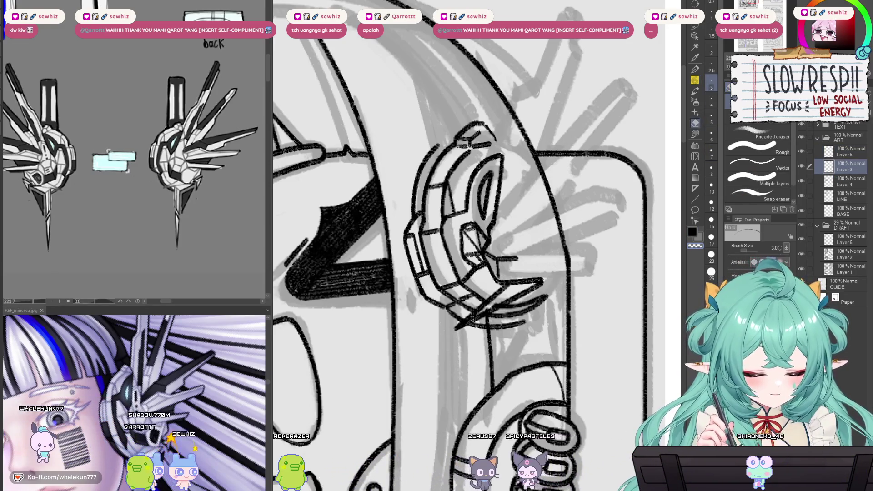
key("bracketright")
key("bracketright")
key("bracketright")
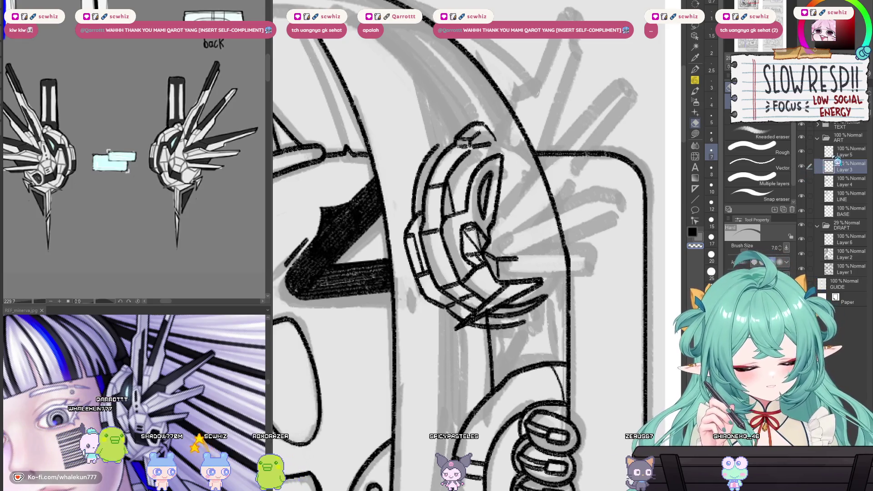
key("p")
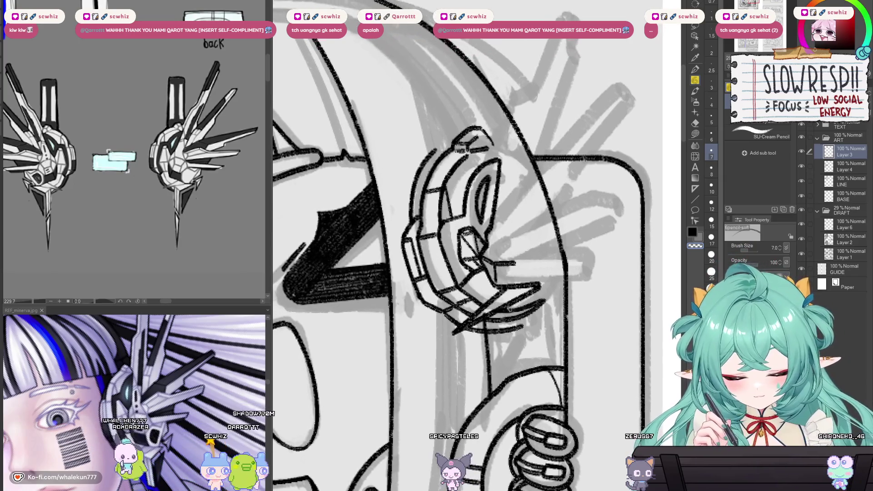
key("e")
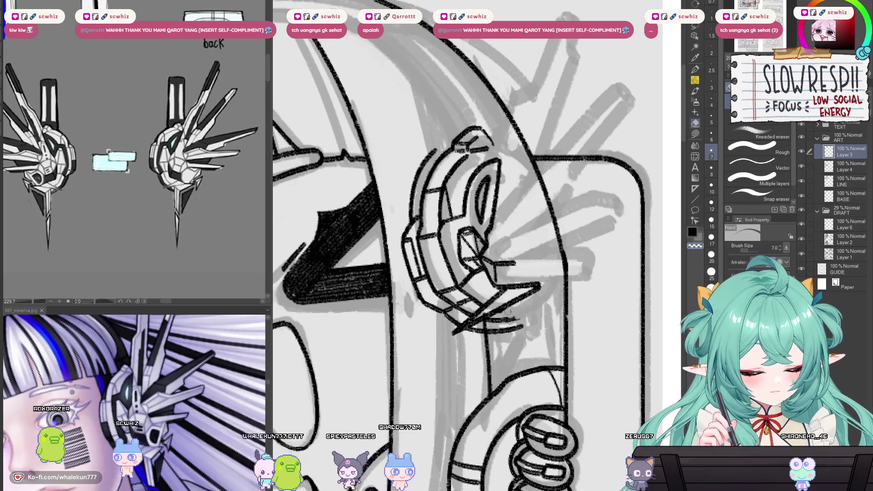
- Draw a pencil line down along the strap below the earcup
left_click(695, 80)
left_click_drag(505, 300, 527, 335)
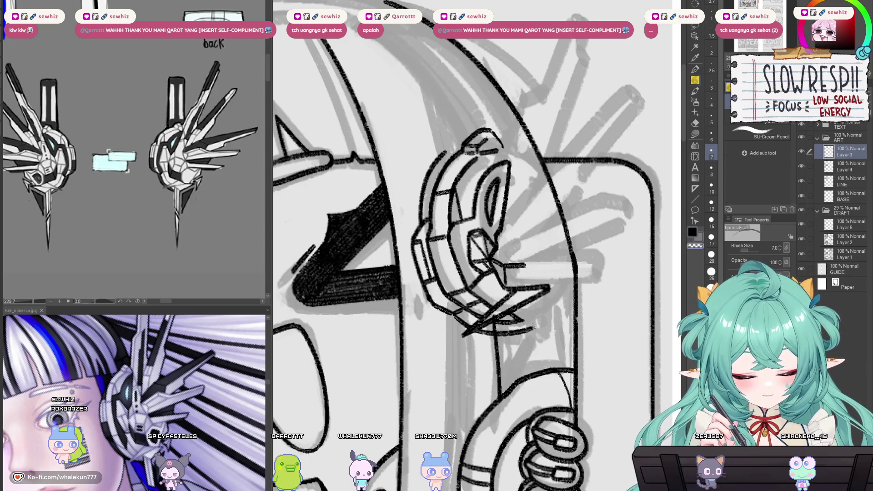
key("e")
mouse_move(527, 340)
left_mouse_down()
mouse_move(546, 289)
mouse_move(532, 297)
left_mouse_up()
key("p")
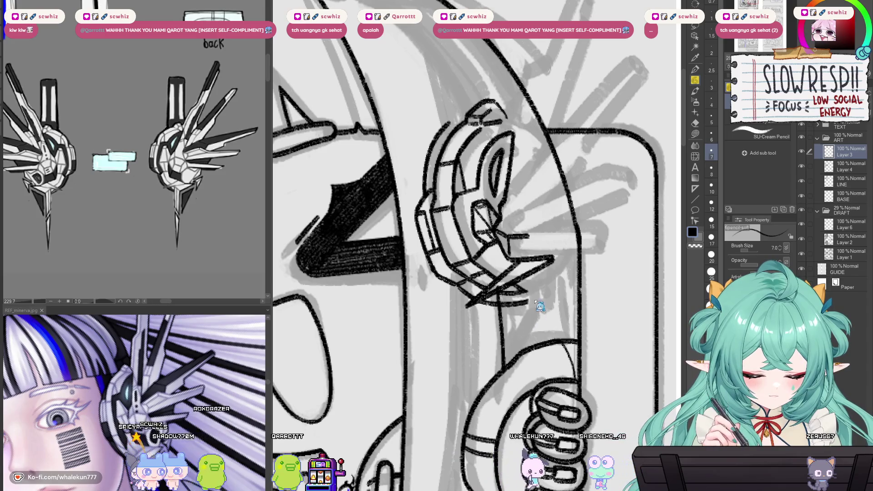
left_click_drag(528, 300, 537, 334)
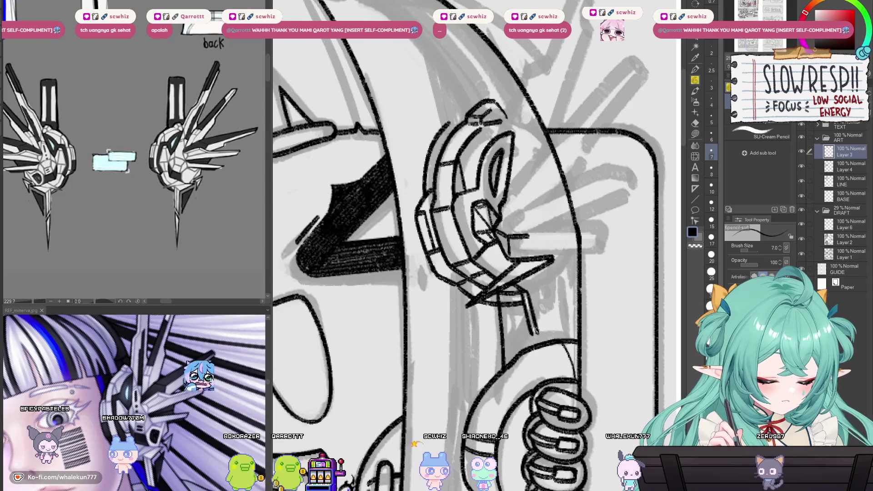
- Flip the canvas horizontally and add a short stroke to the headphone lineart
left_click_drag(562, 297, 555, 286)
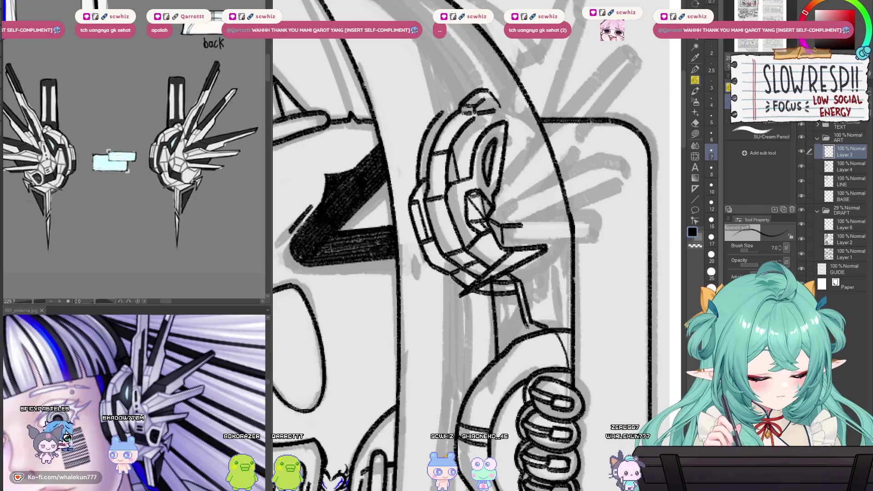
key("h")
key("h")
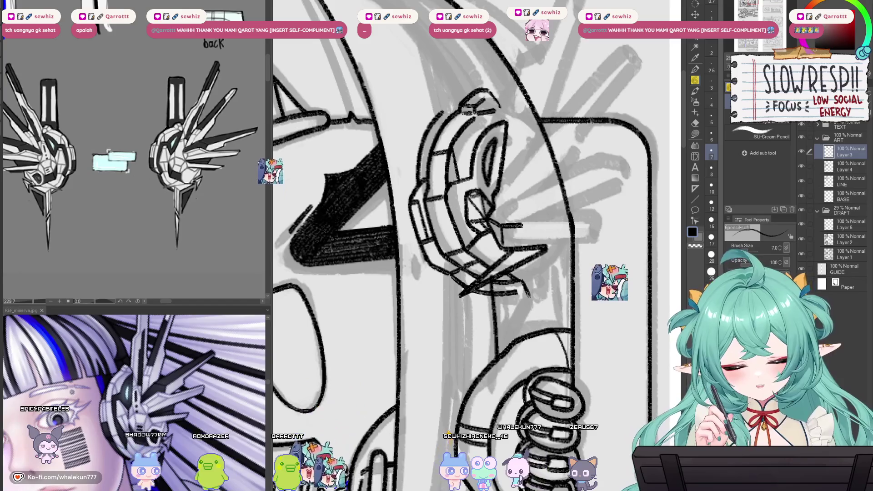
left_click_drag(518, 285, 535, 318)
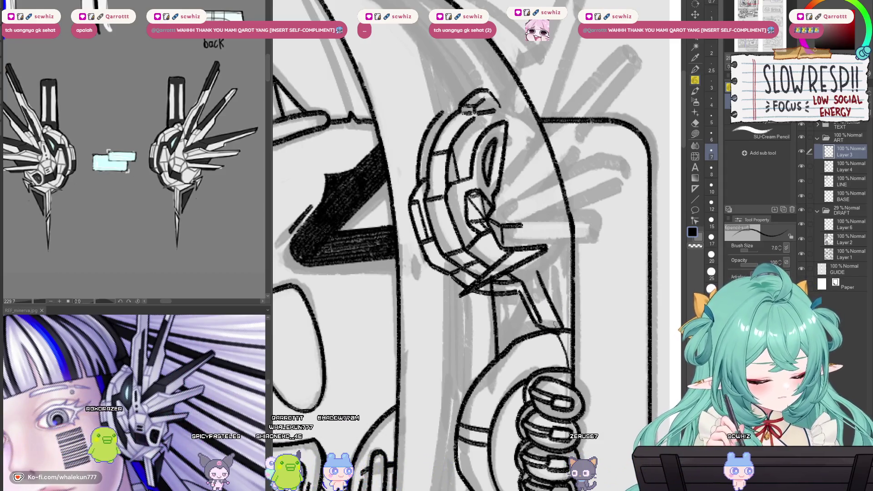
left_click_drag(574, 298, 552, 268)
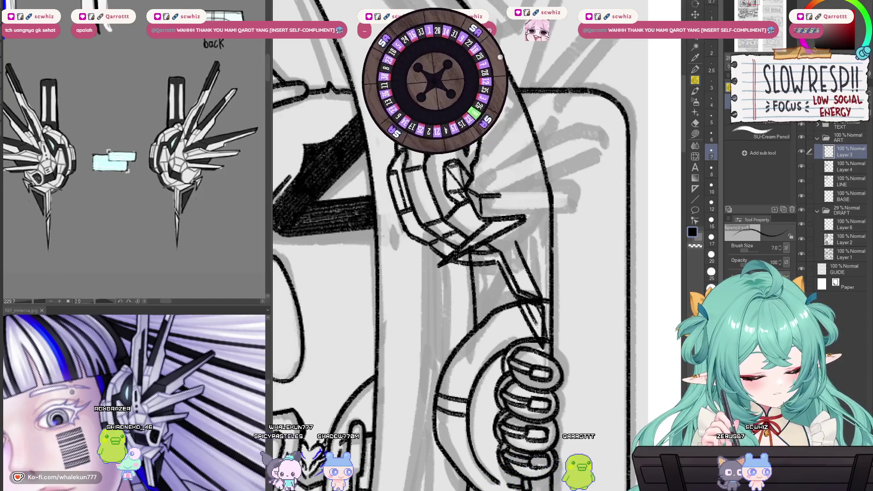
- Remove the thick black strokes on the hair and hand, then ink a line along the headphone arm
key("Delete")
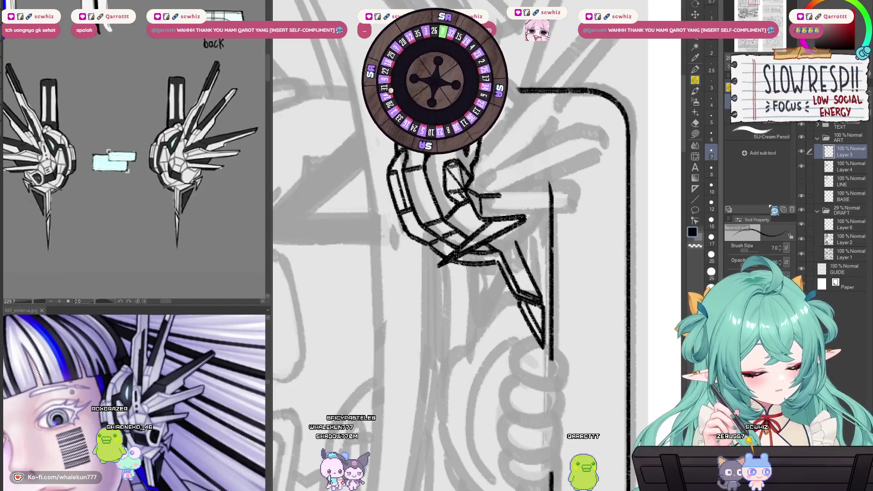
scroll(531, 296, "up", 2)
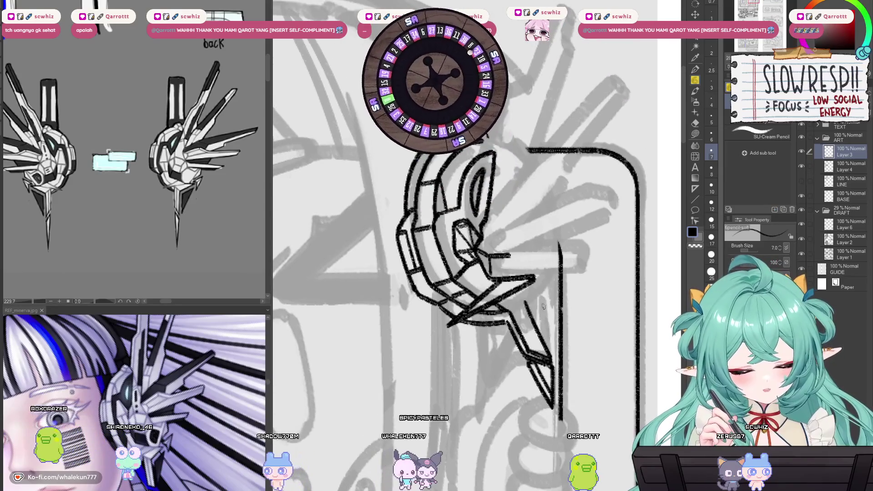
scroll(536, 291, "left", 1)
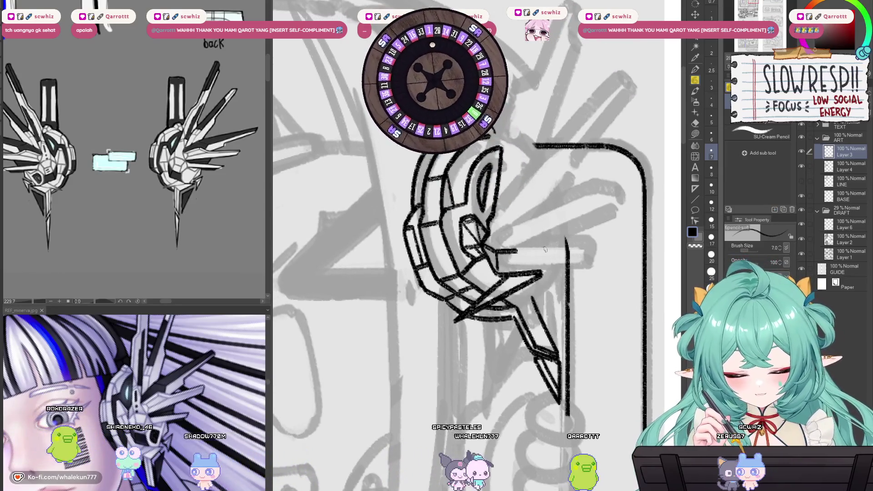
mouse_move(541, 272)
left_mouse_down()
mouse_move(560, 260)
mouse_move(537, 298)
left_mouse_up()
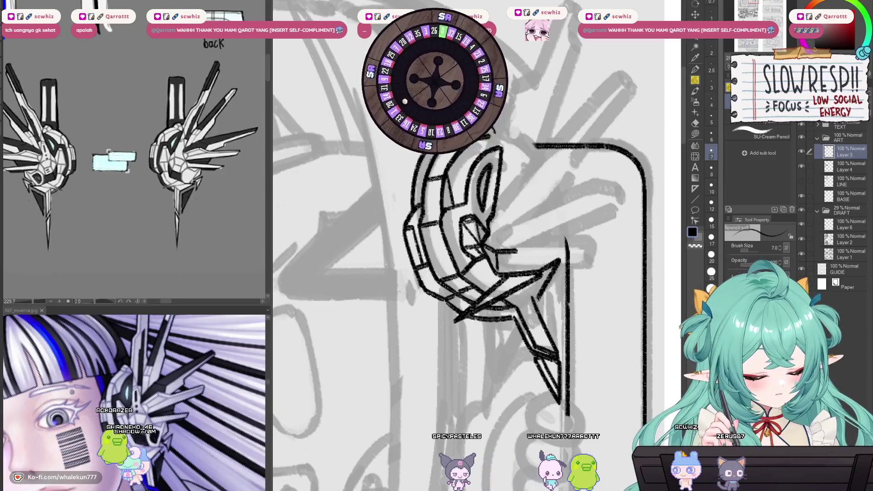
scroll(560, 292, "down", 5)
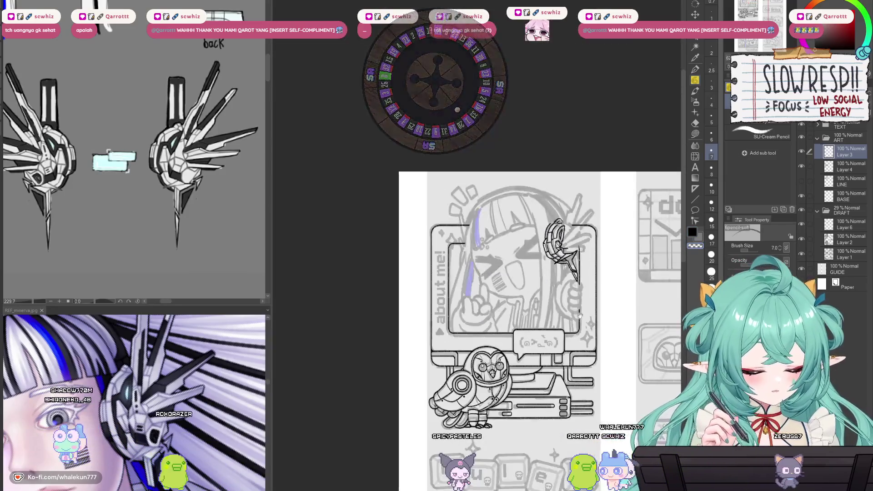
scroll(559, 292, "down", 2)
scroll(545, 309, "up", 2)
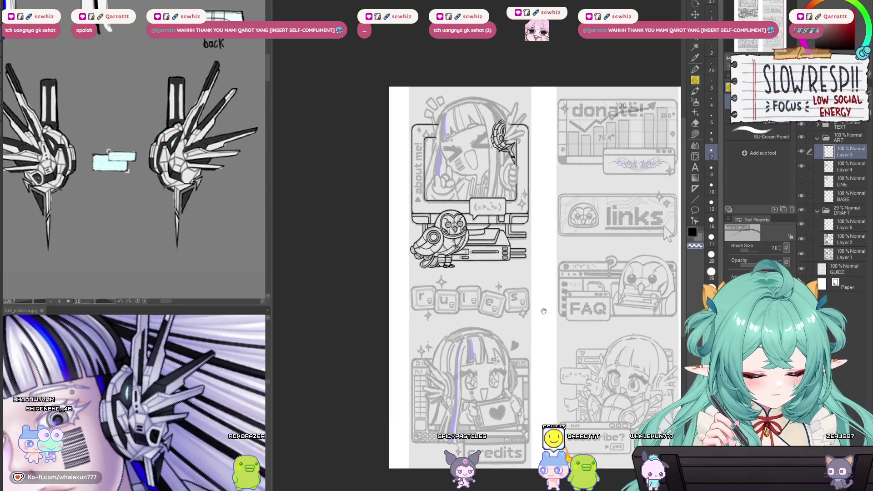
scroll(541, 317, "up", 4)
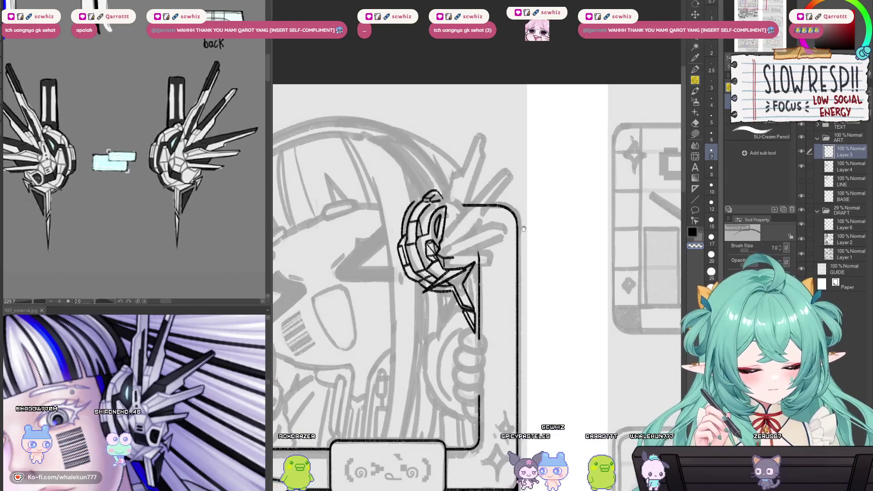
scroll(530, 366, "down", 2)
mouse_move(530, 365)
left_mouse_down()
mouse_move(485, 107)
mouse_move(485, 302)
left_mouse_up()
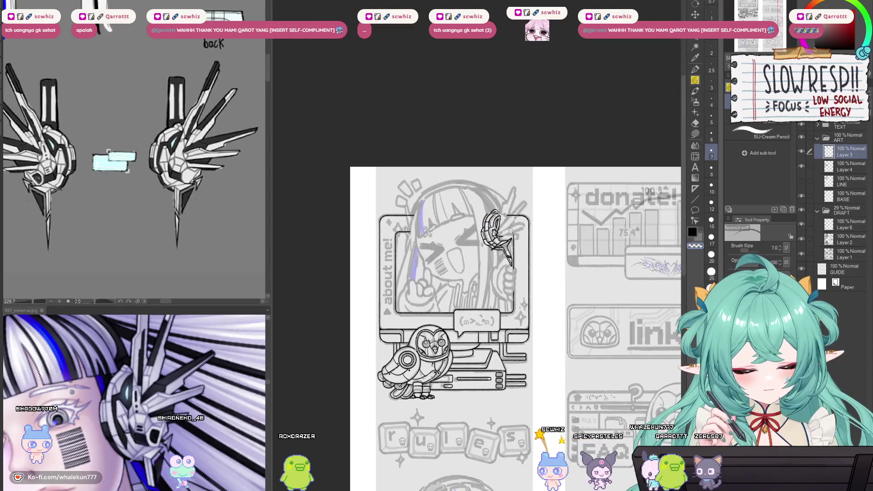
scroll(601, 172, "up", 4)
left_click_drag(518, 276, 537, 325)
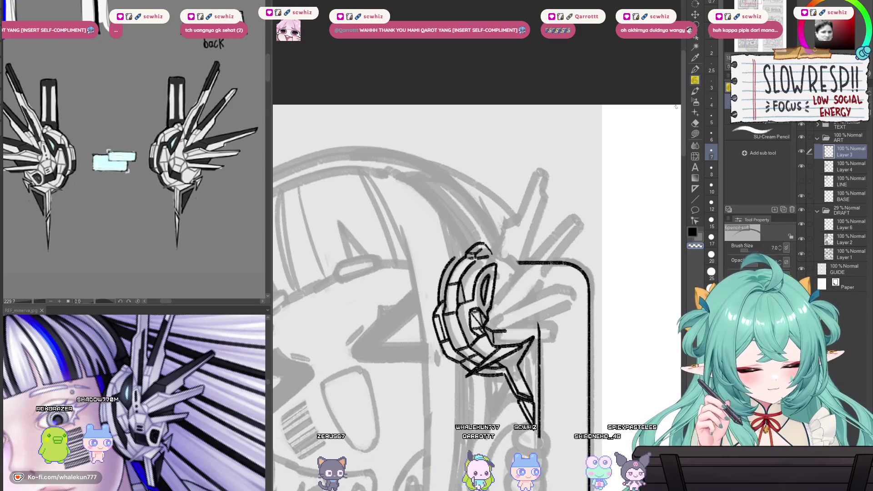
- Draw a short boxy connector line at the headphone's arm joint, undoing the overly long stroke
scroll(500, 263, "up", 2)
scroll(500, 263, "up", 2)
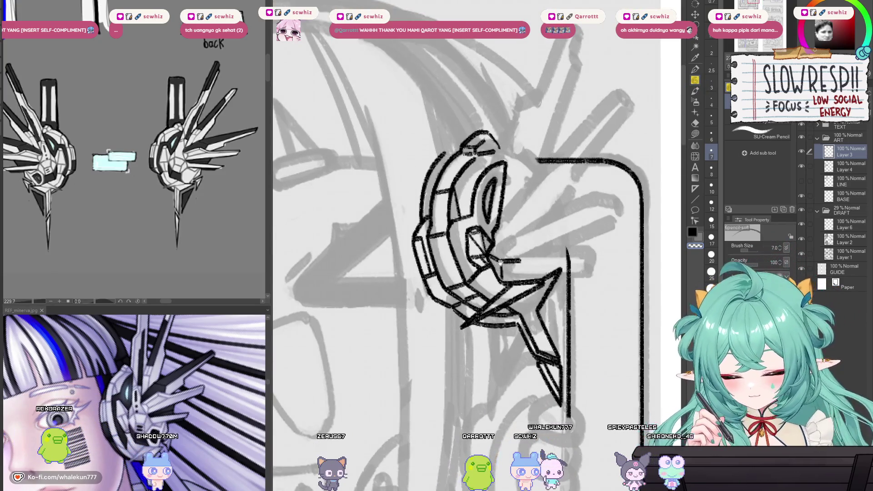
scroll(500, 263, "right", 2)
scroll(507, 265, "right", 1)
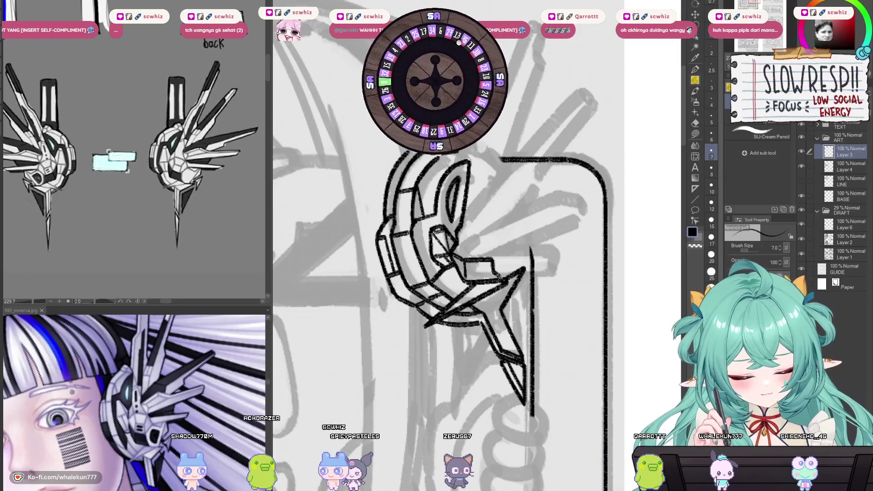
scroll(501, 244, "up", 2)
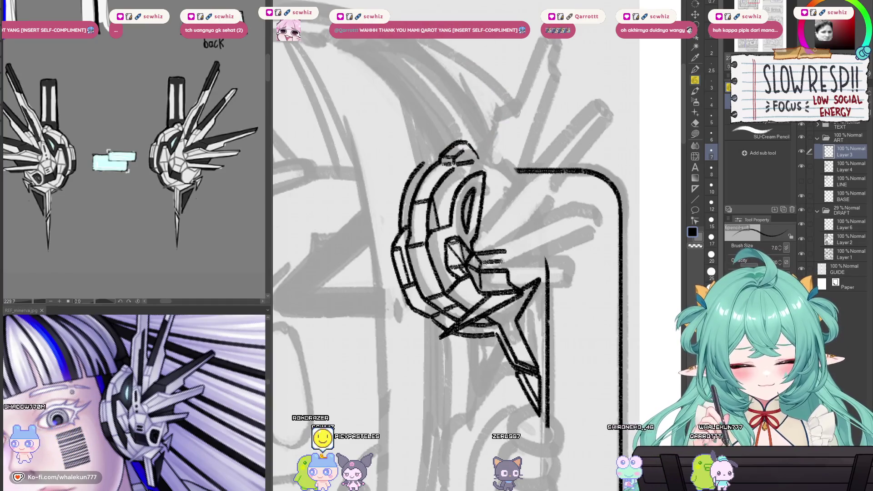
mouse_move(483, 261)
left_mouse_down()
mouse_move(513, 263)
mouse_move(510, 271)
mouse_move(500, 260)
mouse_move(489, 269)
left_mouse_up()
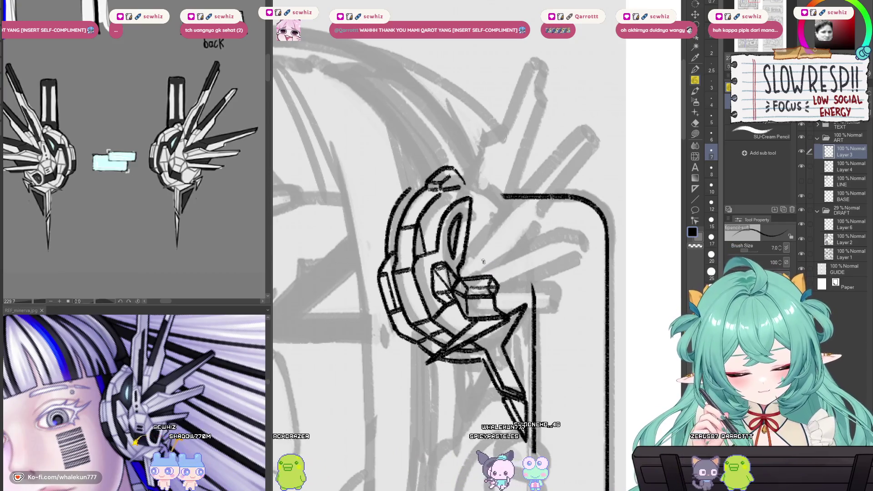
left_click_drag(488, 268, 441, 250)
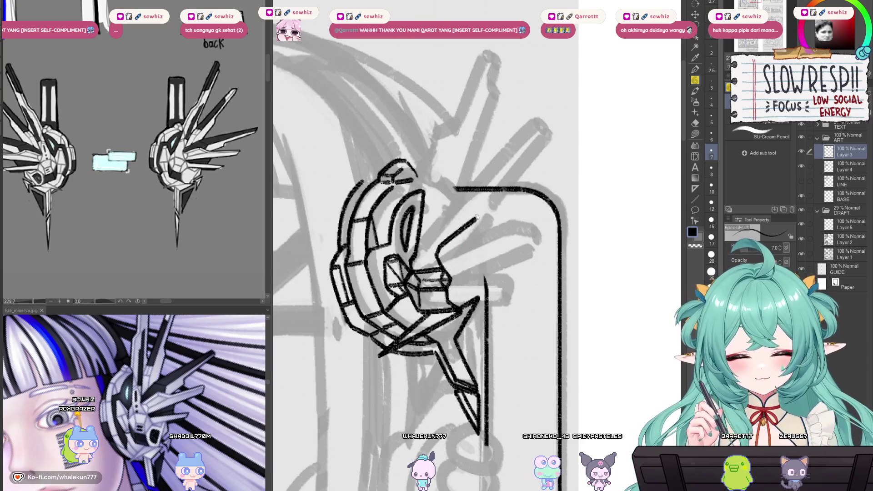
key("ctrl+z")
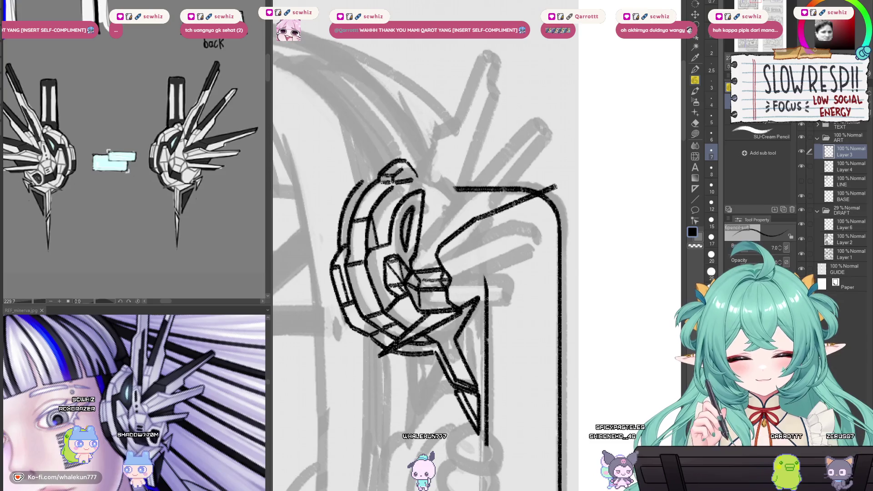
left_click_drag(561, 192, 550, 201)
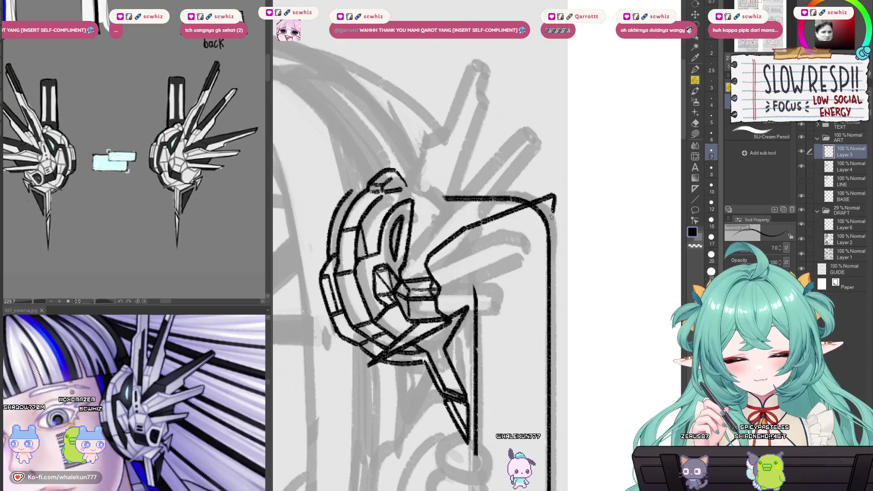
- Ink the headphone arm lines from the panel corner to the joint, redrawing the arm stroke longer
left_click_drag(553, 212, 492, 249)
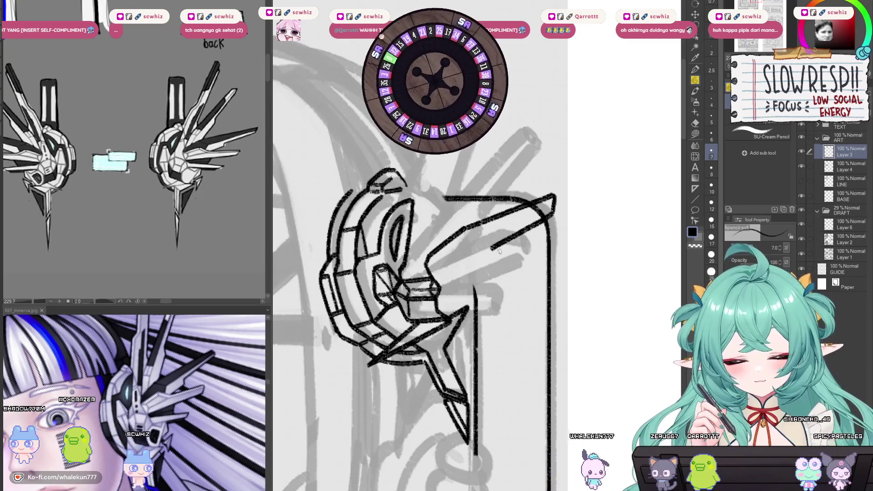
mouse_move(492, 257)
left_mouse_down()
mouse_move(509, 252)
mouse_move(504, 237)
mouse_move(499, 255)
mouse_move(476, 259)
left_mouse_up()
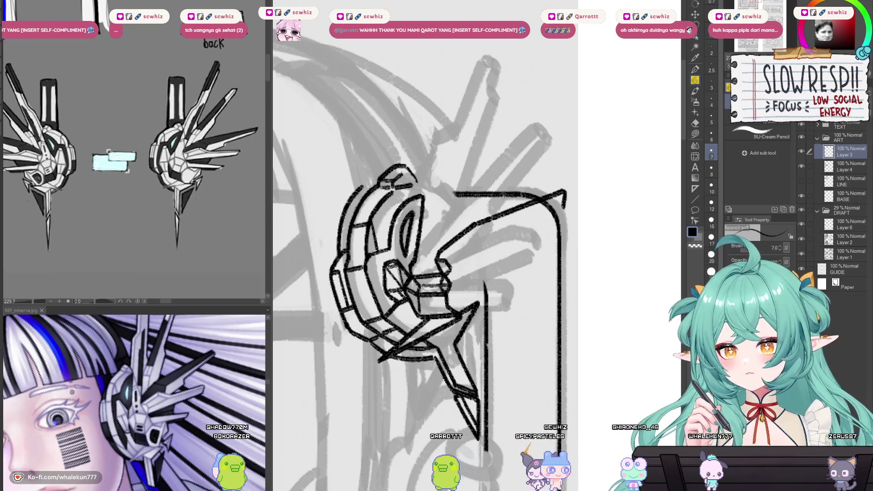
mouse_move(471, 254)
left_mouse_down()
mouse_move(468, 245)
mouse_move(470, 259)
mouse_move(456, 258)
left_mouse_up()
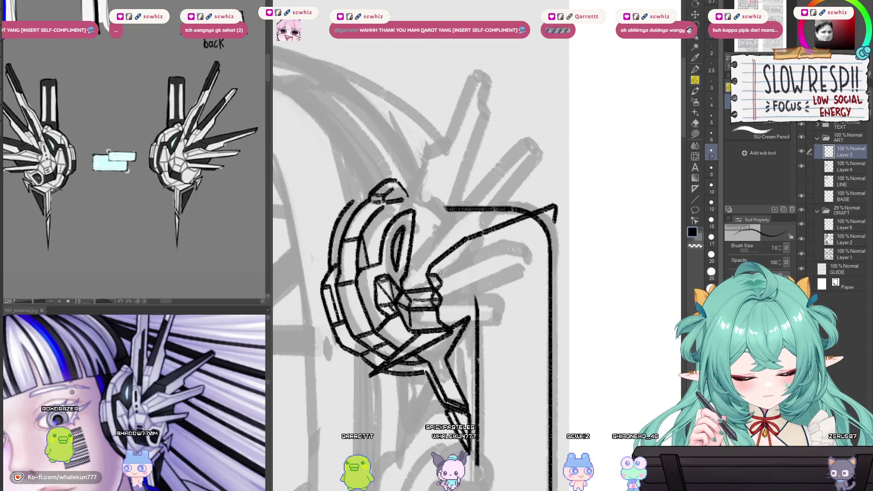
left_click_drag(440, 272, 430, 274)
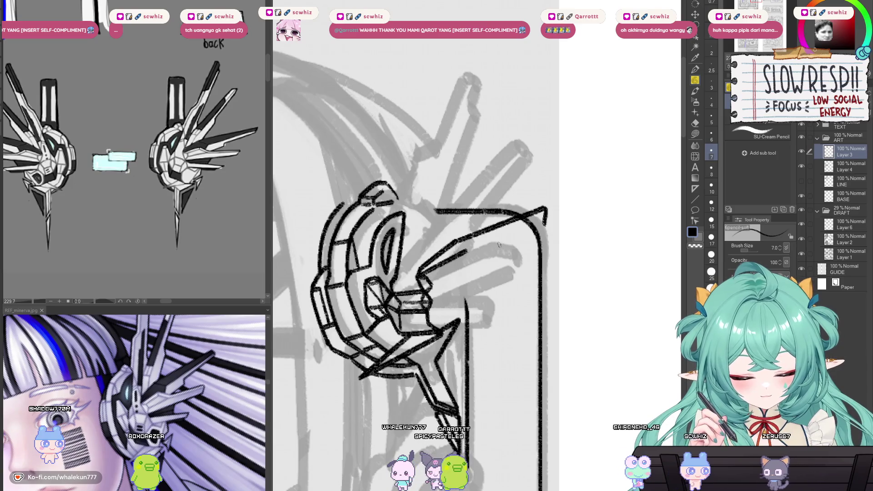
left_click_drag(421, 274, 459, 254)
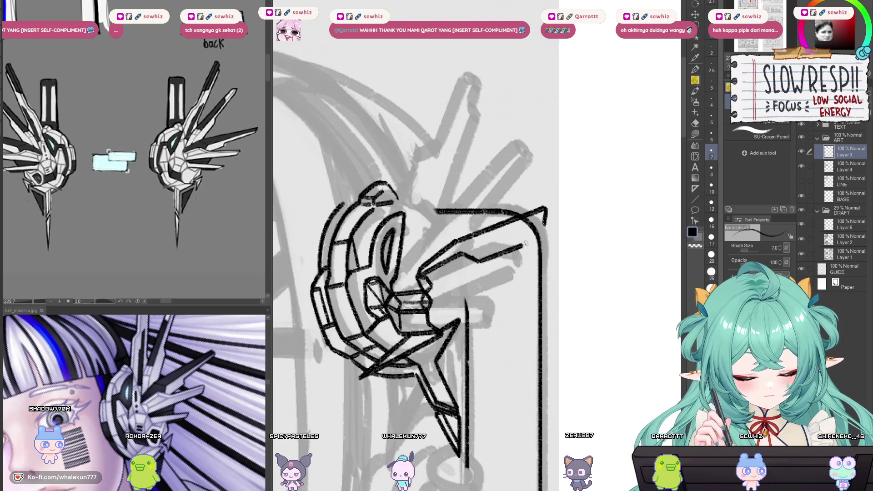
key("ctrl+z")
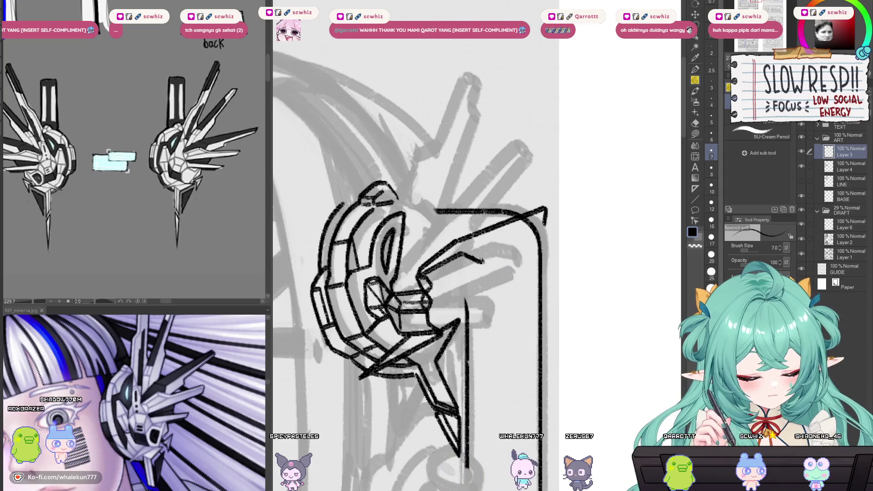
left_click_drag(482, 263, 525, 268)
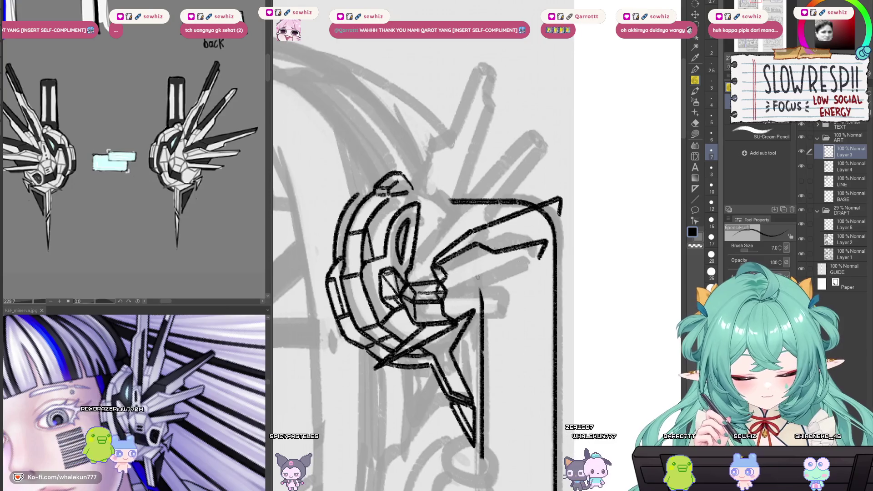
left_click_drag(447, 279, 503, 268)
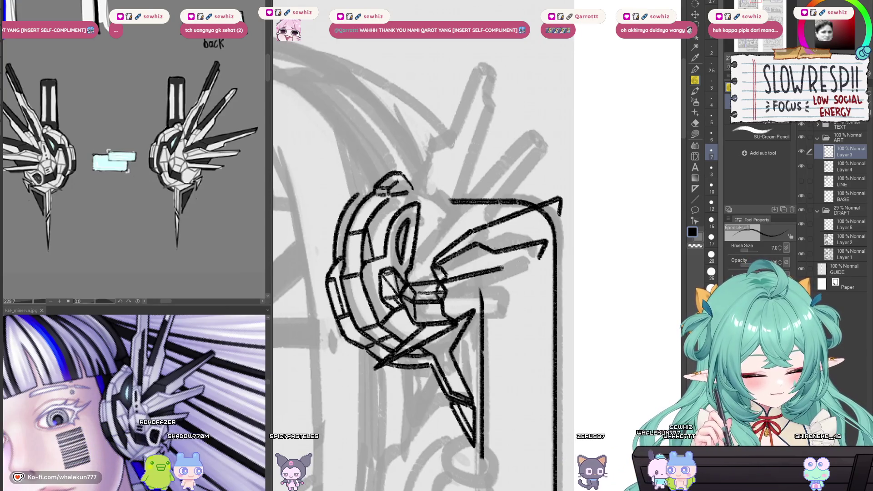
key("ctrl+z")
mouse_move(444, 279)
left_mouse_down()
mouse_move(533, 259)
mouse_move(518, 260)
left_mouse_up()
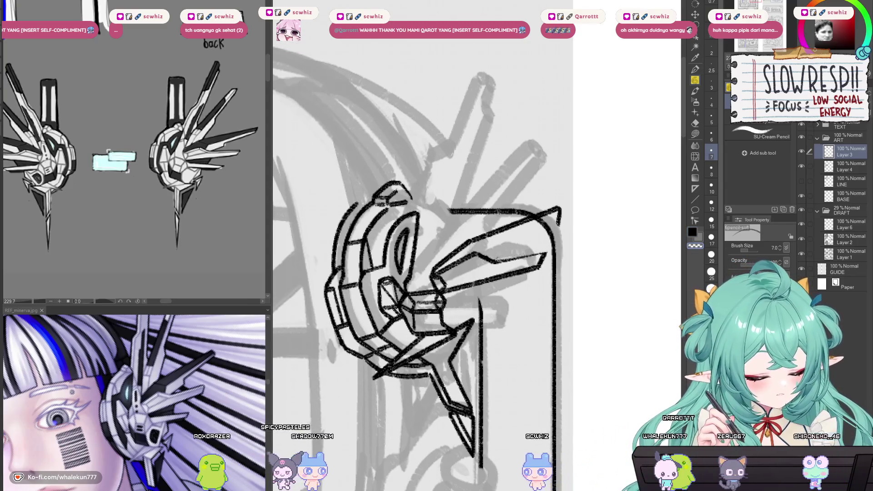
key("h")
key("h")
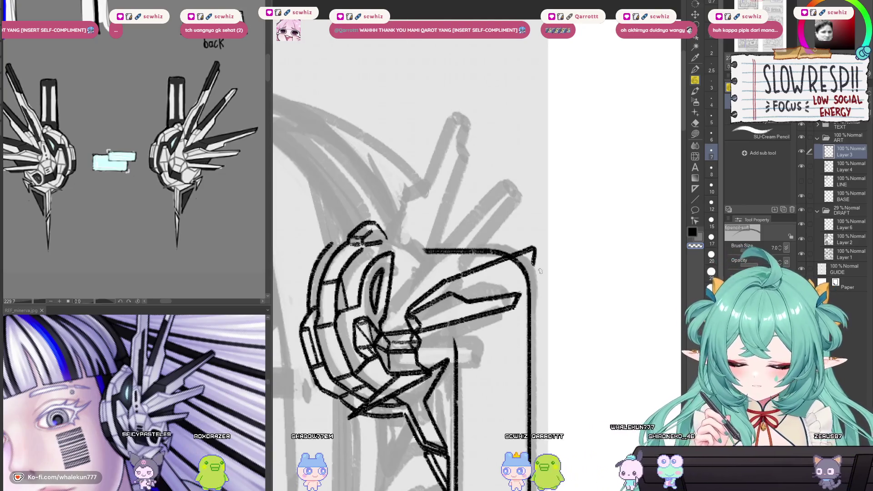
- Draw the tall diagonal fin rising up-right from the headpiece and cap it with a bent tip
mouse_move(485, 341)
left_mouse_down()
mouse_move(527, 276)
mouse_move(547, 270)
left_mouse_up()
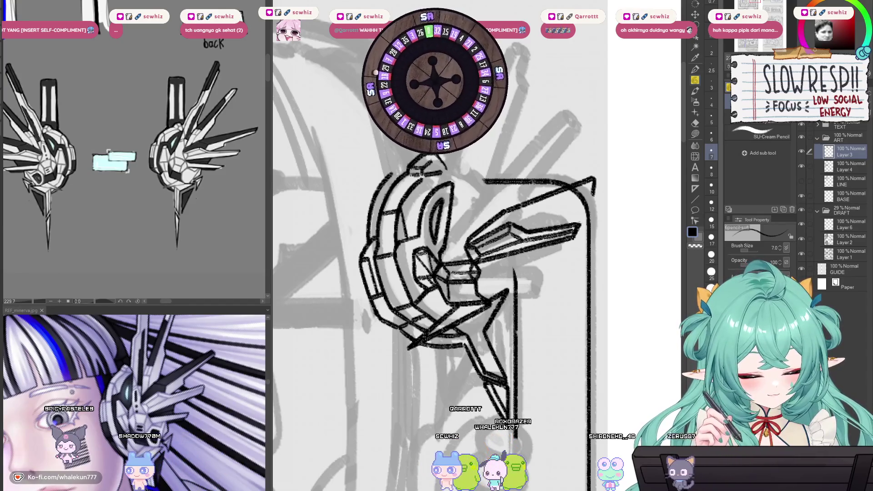
left_click_drag(532, 236, 516, 253)
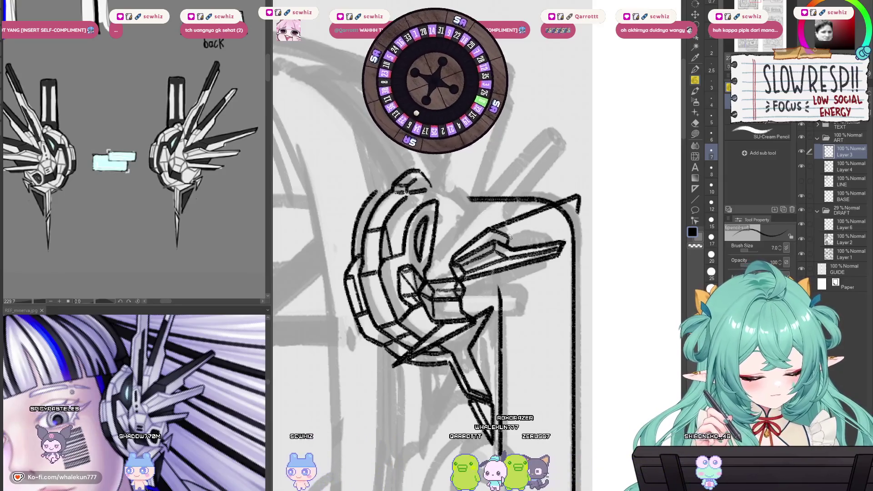
left_click_drag(507, 237, 533, 226)
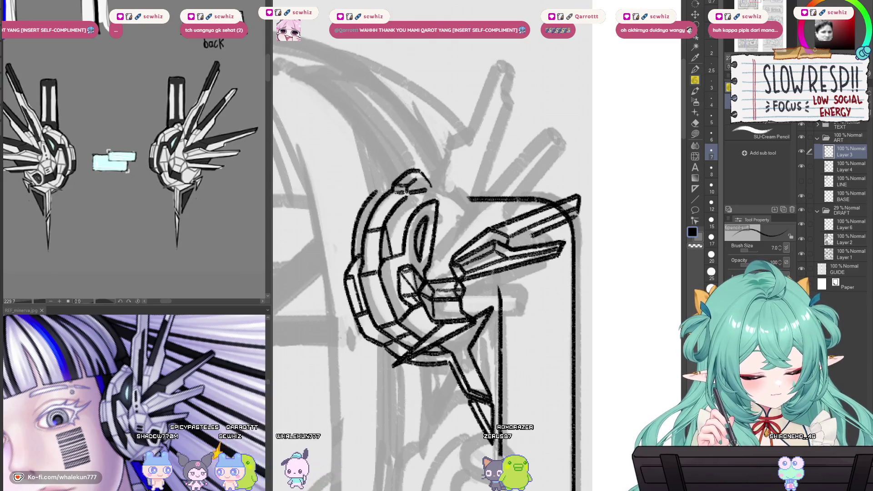
left_click_drag(529, 243, 506, 286)
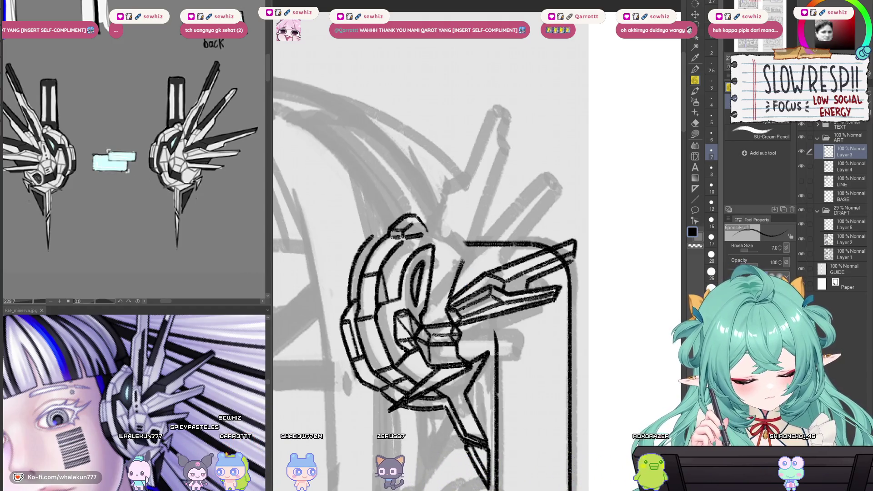
left_click_drag(483, 240, 520, 204)
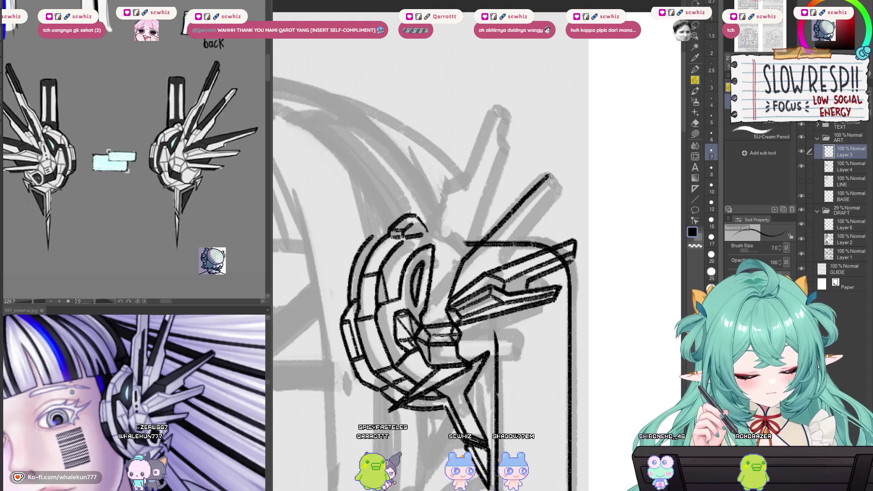
mouse_move(546, 175)
left_mouse_down()
mouse_move(566, 188)
mouse_move(524, 236)
mouse_move(504, 241)
left_mouse_up()
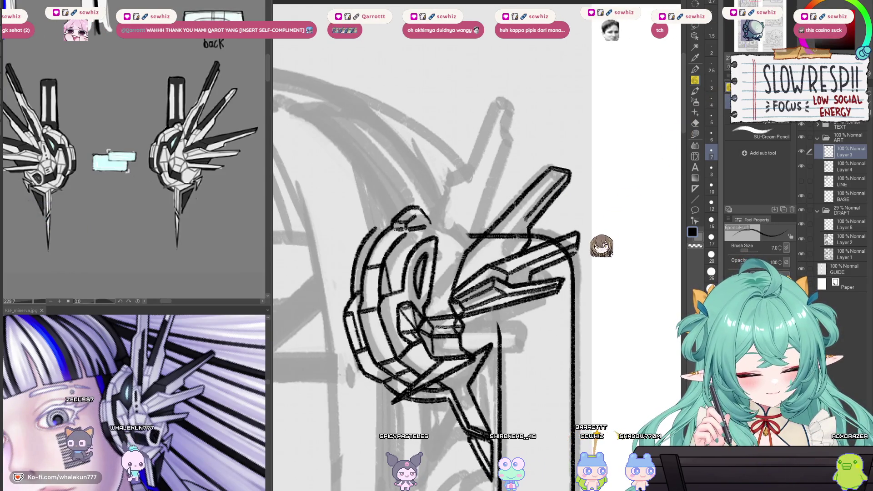
scroll(492, 262, "up", 1)
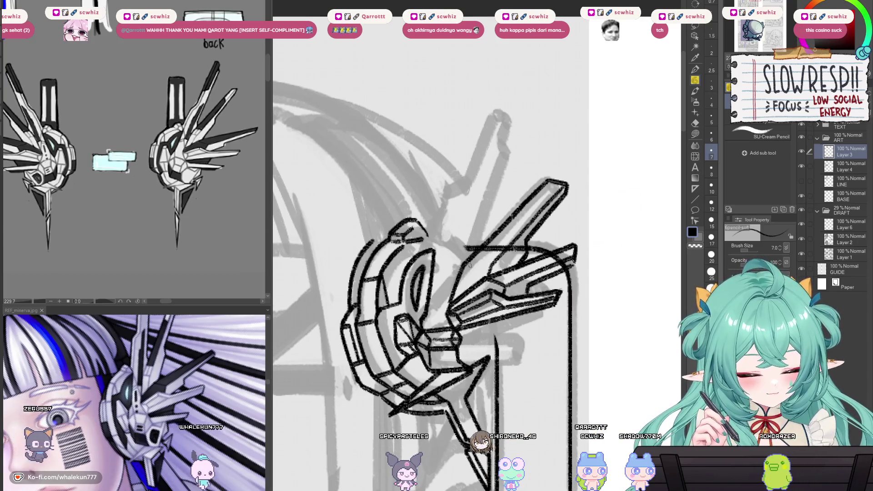
scroll(471, 264, "up", 1)
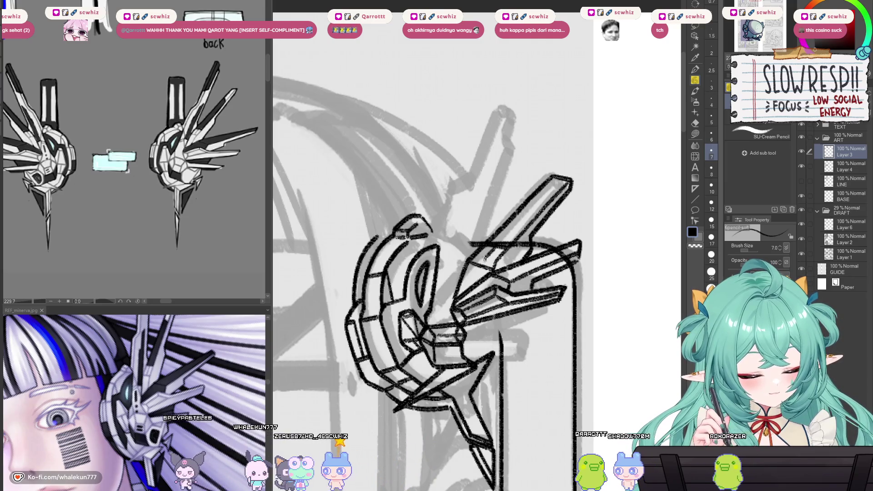
scroll(483, 258, "up", 5)
- Draw the lower horizontal fin stroke beneath the existing fins, redoing it after a misplaced first try
mouse_move(492, 272)
left_mouse_down()
mouse_move(528, 251)
mouse_move(532, 237)
mouse_move(515, 247)
mouse_move(500, 211)
left_mouse_up()
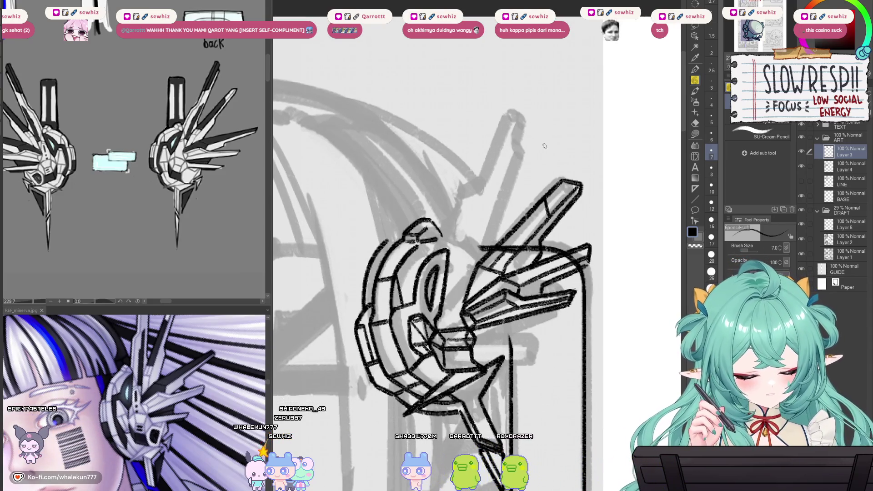
left_click_drag(544, 146, 581, 60)
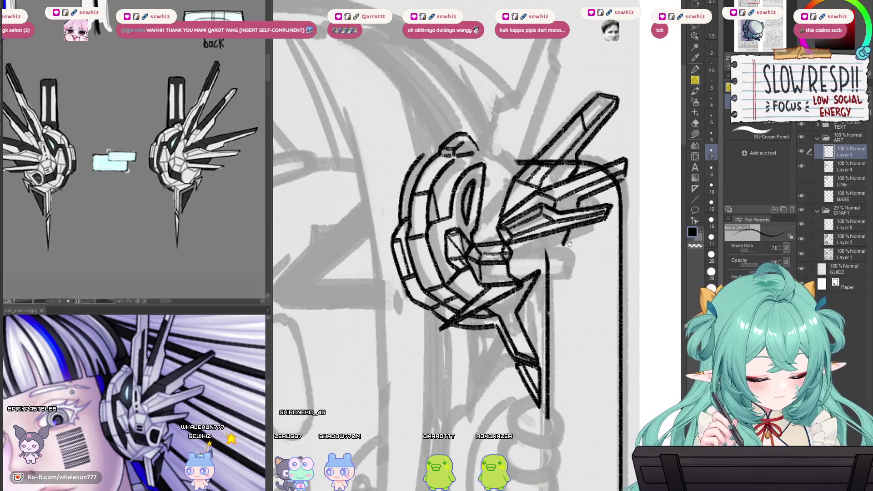
left_click_drag(569, 244, 564, 241)
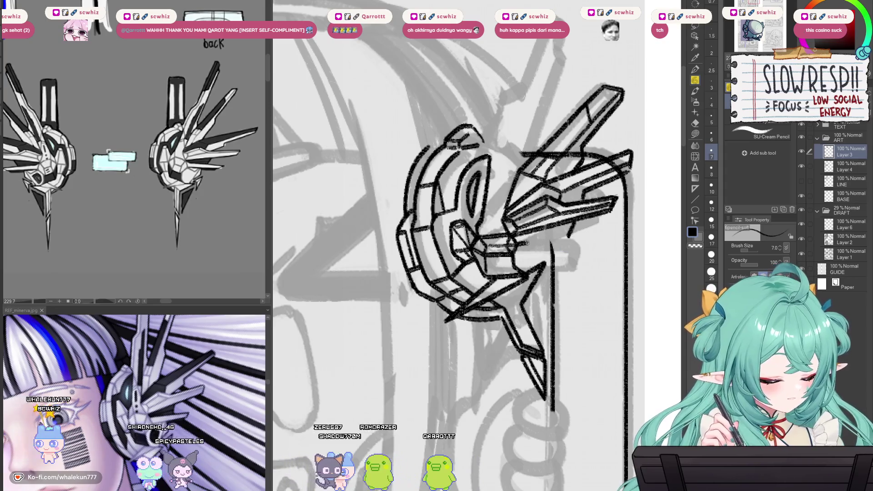
left_click_drag(526, 243, 594, 238)
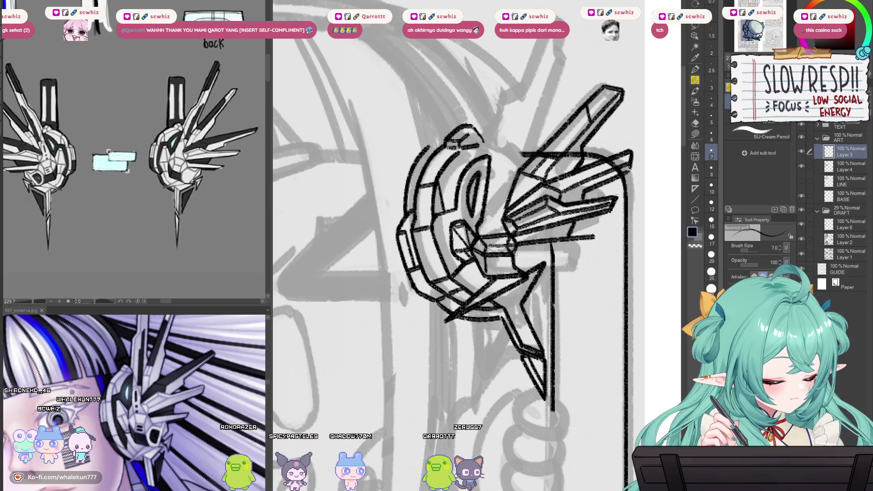
key("ctrl+z")
left_click_drag(519, 254, 588, 253)
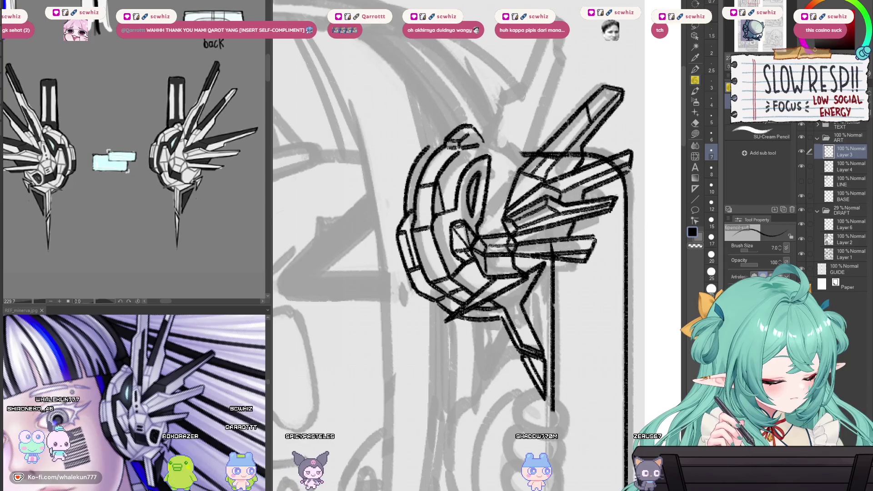
left_click_drag(602, 241, 598, 243)
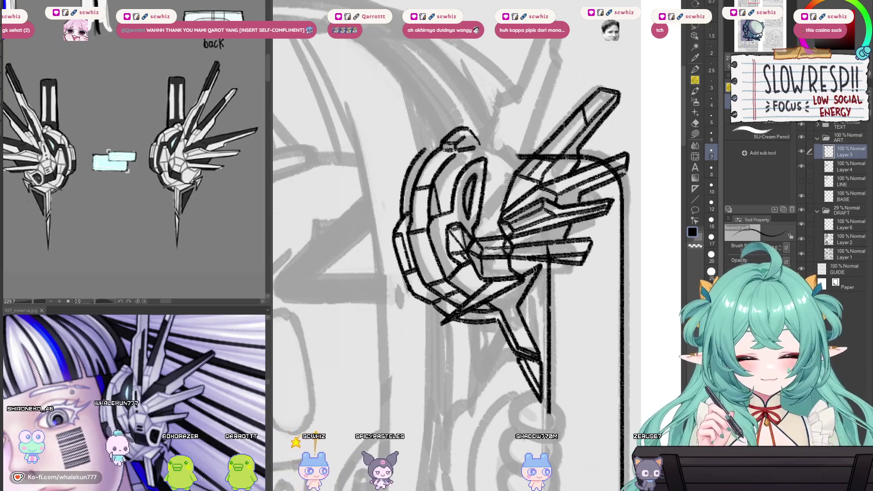
left_click_drag(537, 268, 535, 273)
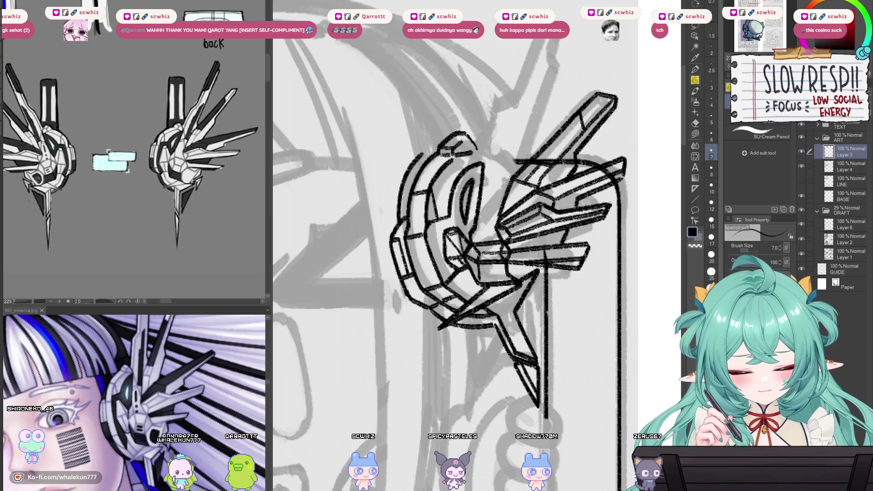
left_click_drag(546, 269, 543, 269)
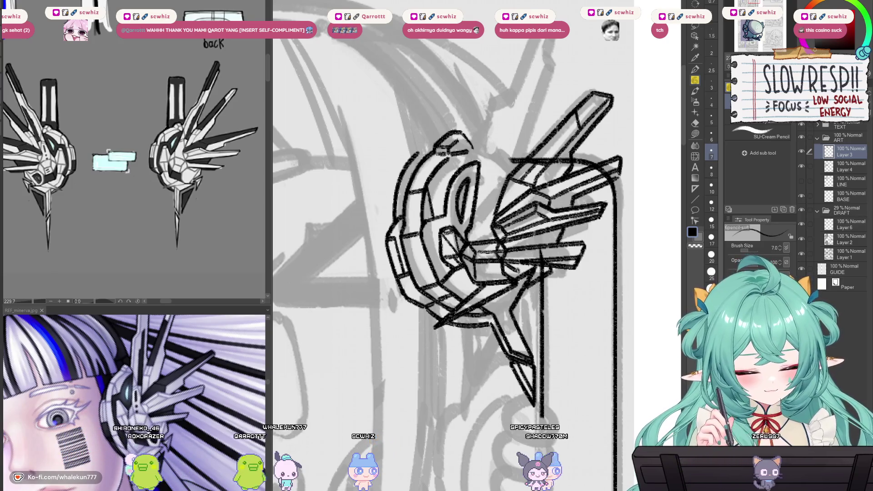
left_click_drag(505, 182, 508, 276)
left_click_drag(485, 227, 485, 235)
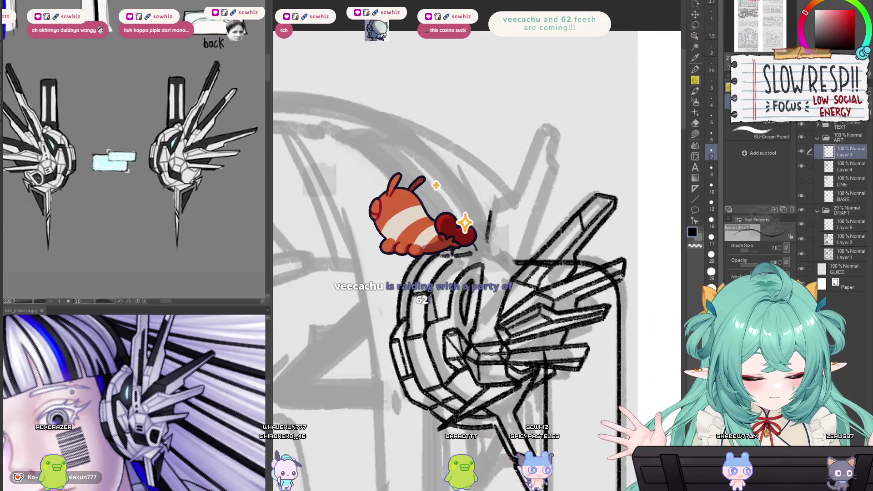
left_click_drag(495, 235, 494, 249)
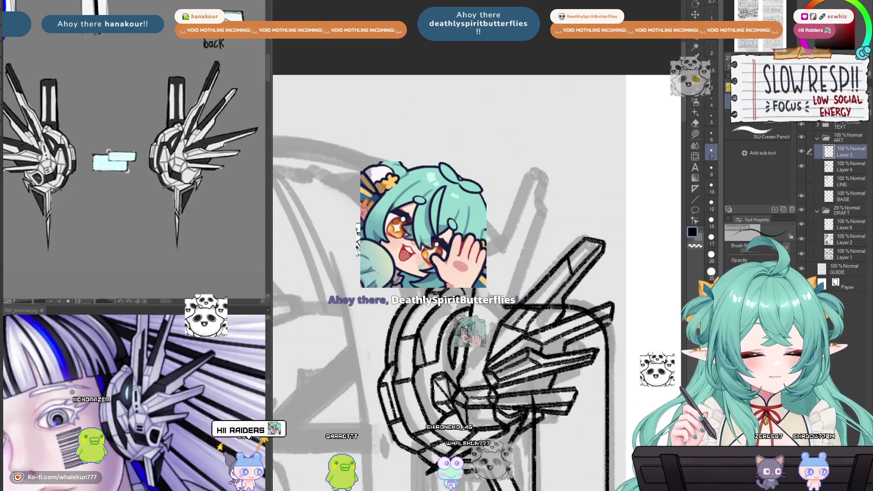
- Fit the entire panel sheet to the window with Ctrl+0
key("ctrl+0")
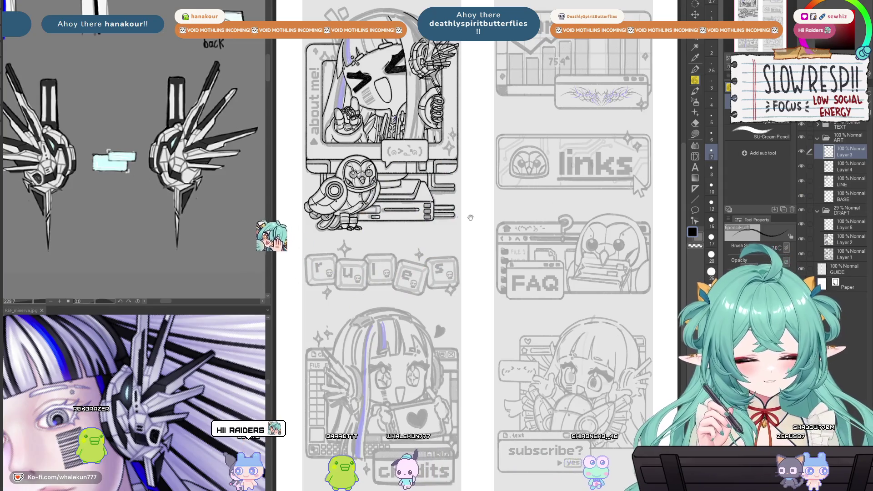
- Pan and zoom in on the mechanical headgear of the about me girl
left_click_drag(454, 227, 493, 330)
scroll(460, 244, "up", 3)
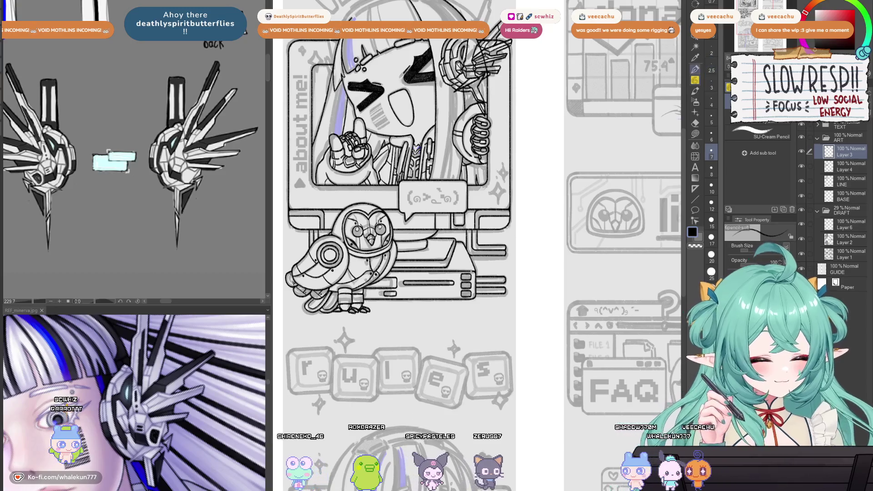
left_click_drag(538, 271, 626, 278)
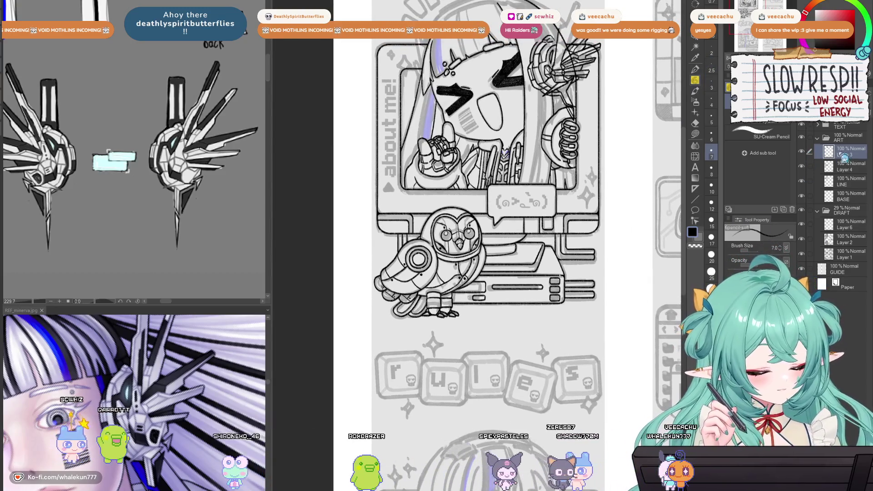
scroll(523, 205, "up", 5)
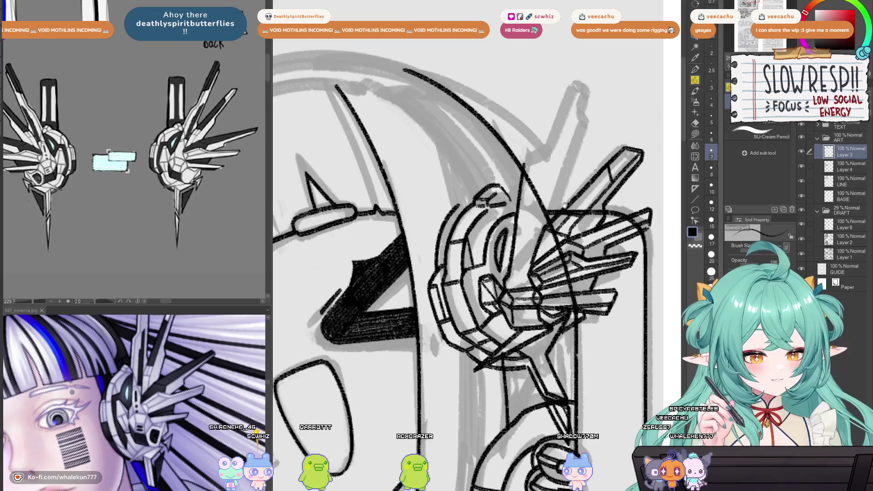
- Draw a long fin edge down the headgear, hooking its top up-right
scroll(565, 204, "up", 4)
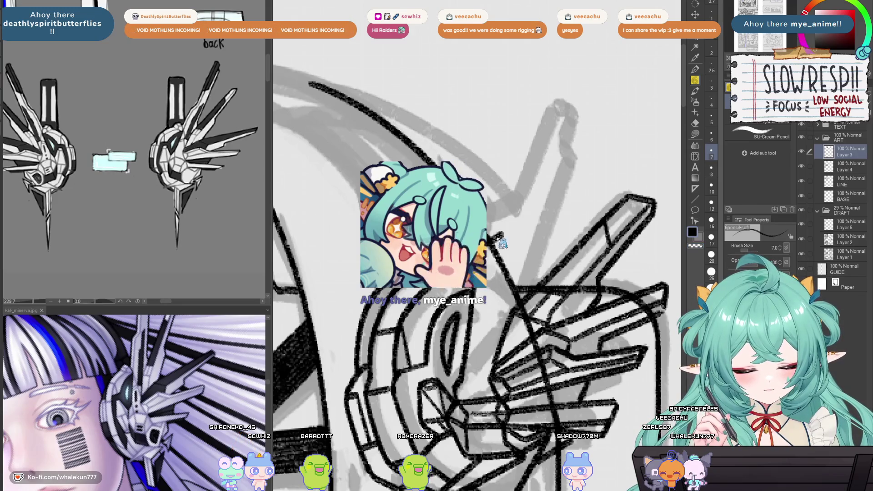
left_click_drag(503, 234, 499, 250)
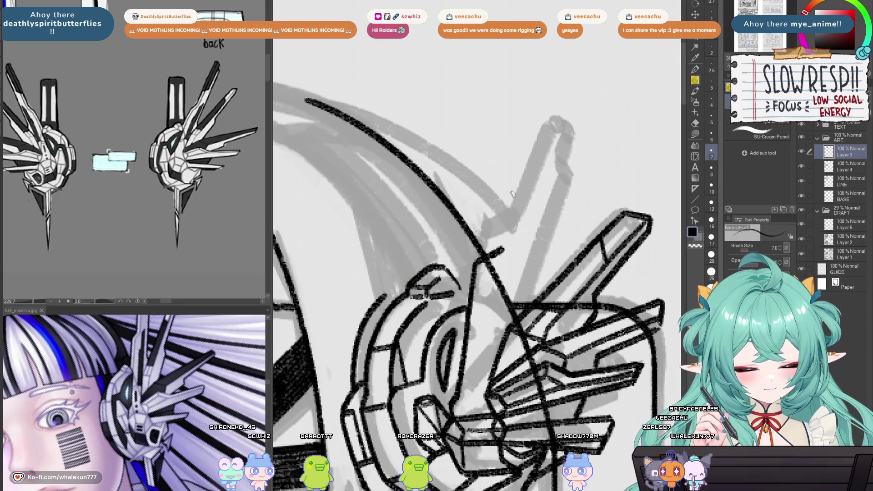
mouse_move(530, 124)
left_mouse_down()
mouse_move(512, 252)
mouse_move(492, 268)
left_mouse_up()
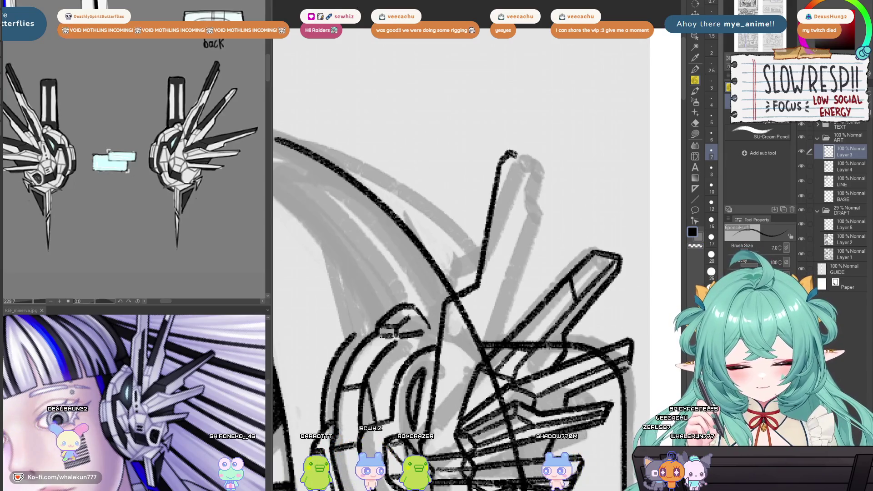
left_click_drag(499, 163, 515, 151)
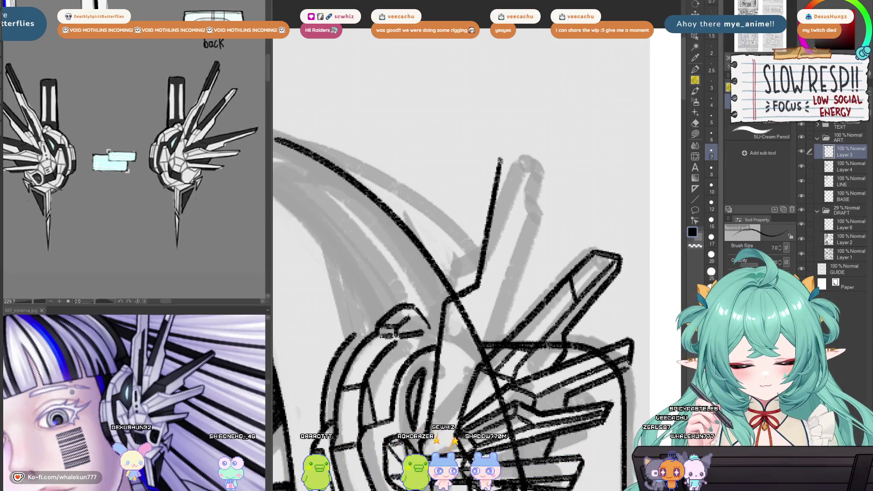
- Undo the long stroke and redraw the upright piece's right edge with short black lines
scroll(532, 155, "up", 1)
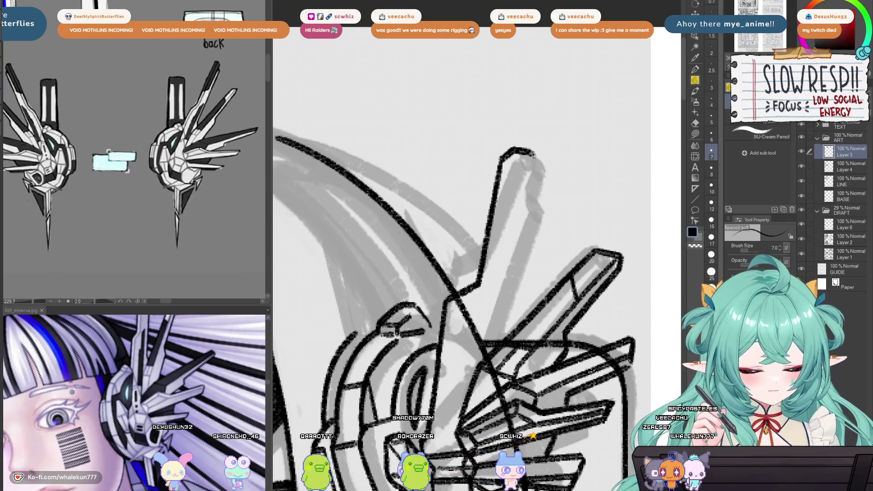
left_click_drag(509, 270, 530, 205)
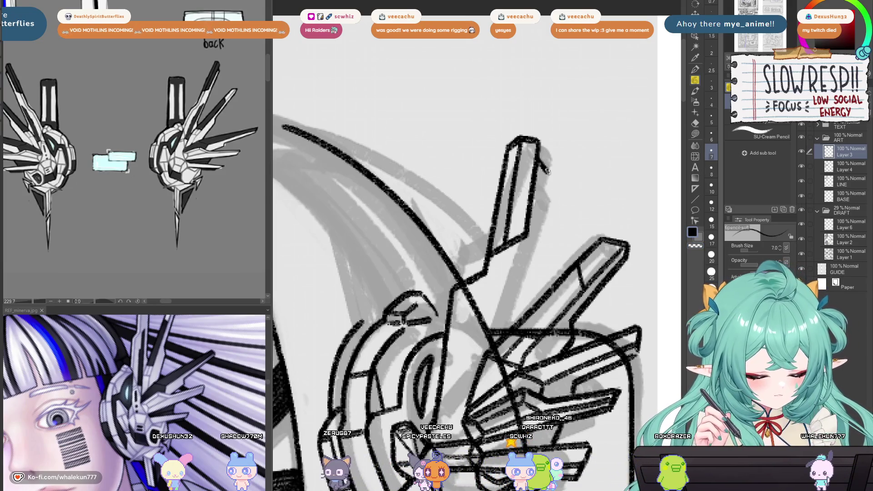
key("ctrl+z")
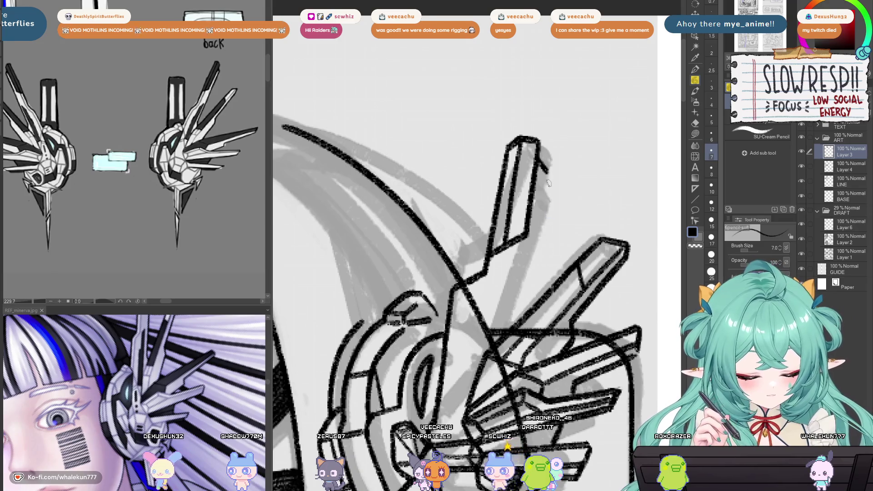
left_click_drag(541, 211, 530, 305)
mouse_move(555, 245)
left_mouse_down()
mouse_move(576, 154)
mouse_move(564, 230)
mouse_move(538, 268)
mouse_move(579, 220)
left_mouse_up()
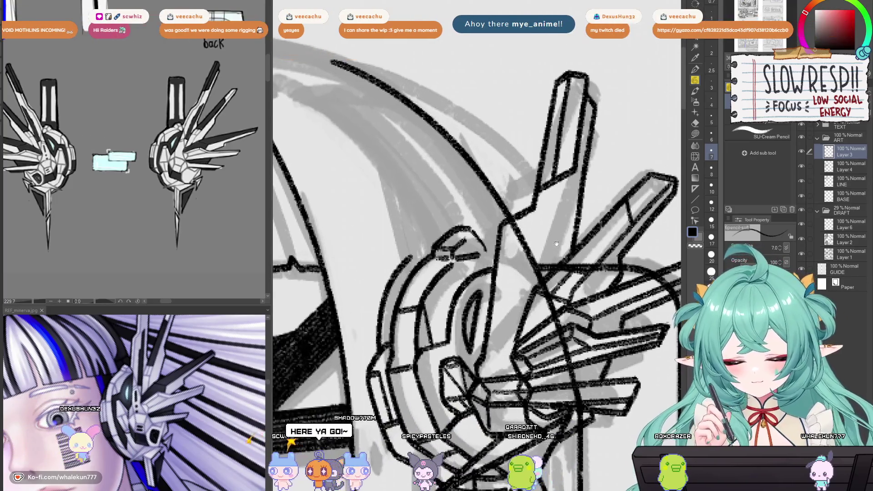
left_click_drag(552, 178, 546, 209)
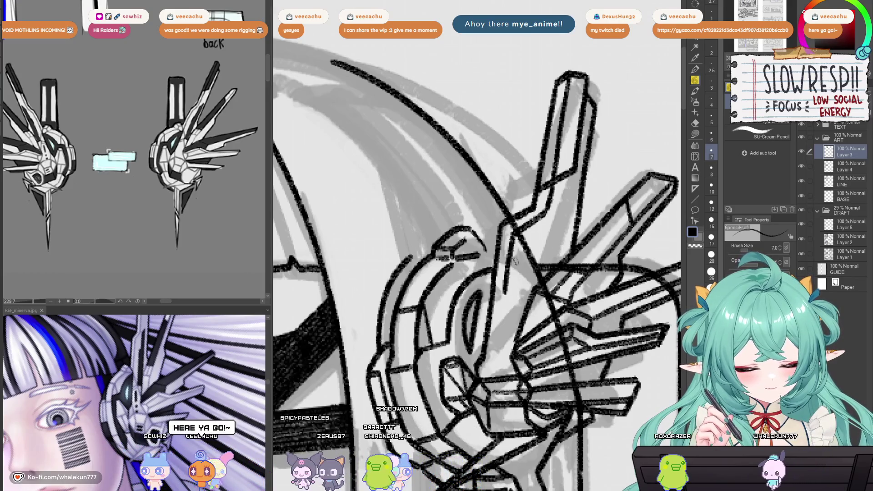
scroll(517, 256, "down", 5)
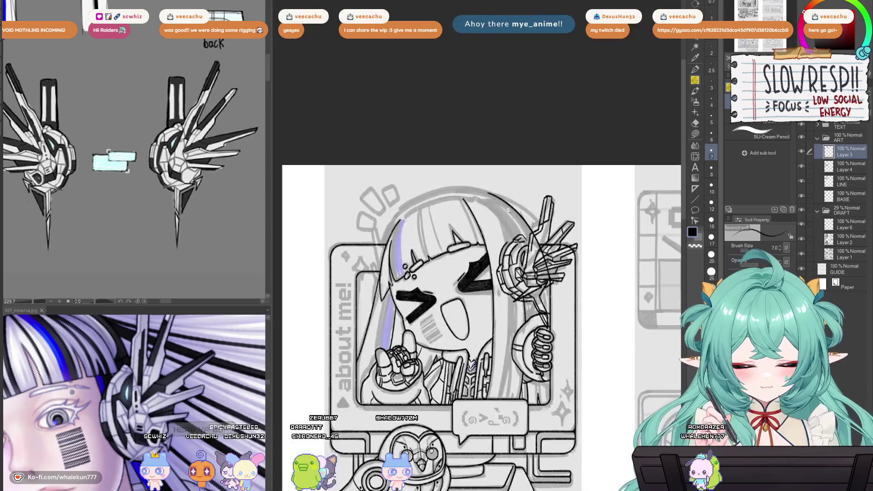
- Replace a long stroke on the upright headphone piece with a shorter redrawn stroke
scroll(541, 251, "up", 5)
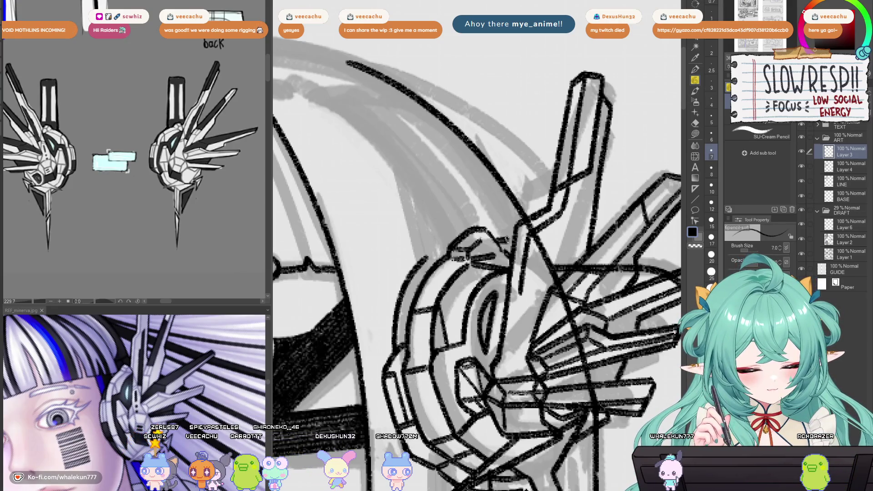
scroll(529, 243, "down", 2)
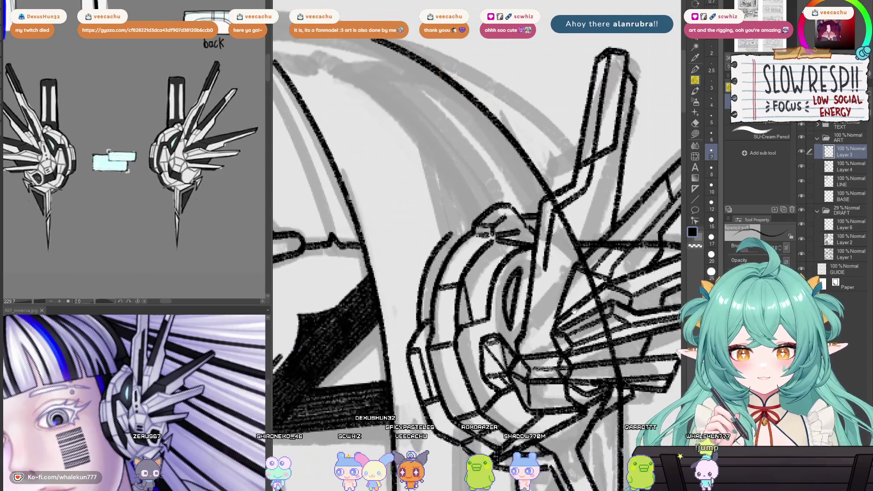
left_click_drag(574, 310, 557, 334)
mouse_move(576, 260)
left_mouse_down()
mouse_move(560, 343)
mouse_move(563, 275)
left_mouse_up()
left_click_drag(544, 198, 526, 251)
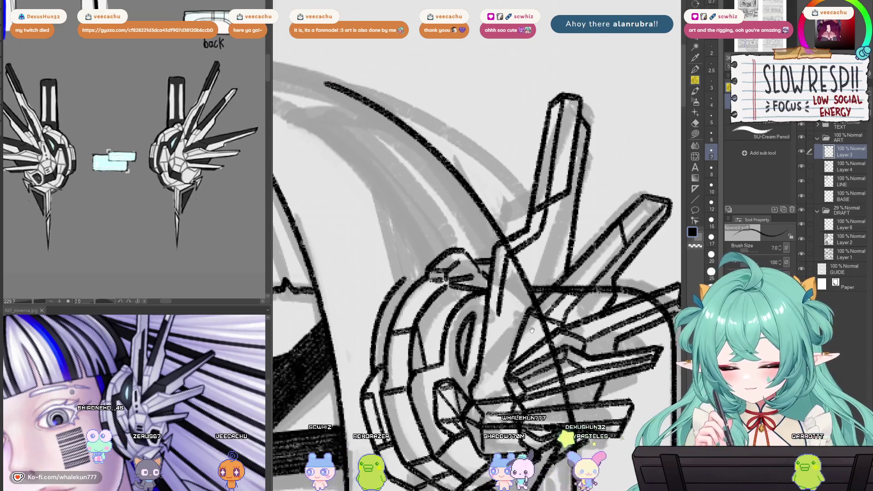
left_click_drag(534, 314, 530, 331)
scroll(207, 442, "up", 3)
scroll(207, 442, "down", 2)
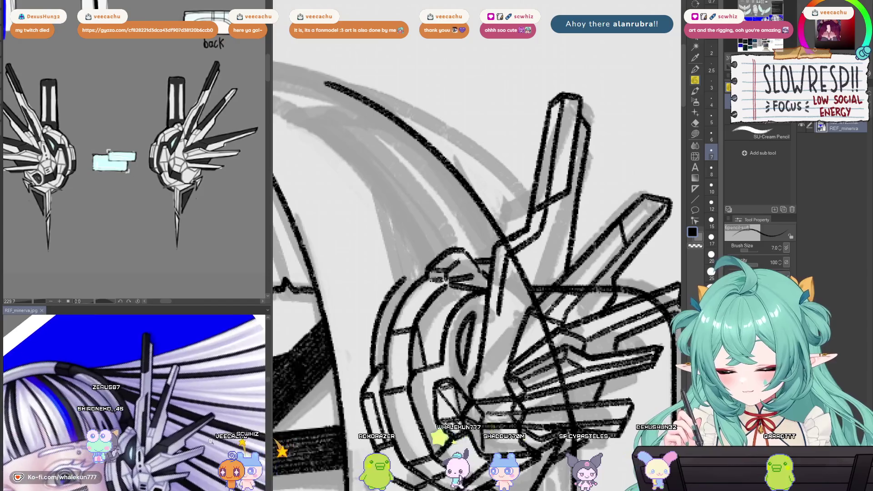
left_click_drag(560, 287, 561, 253)
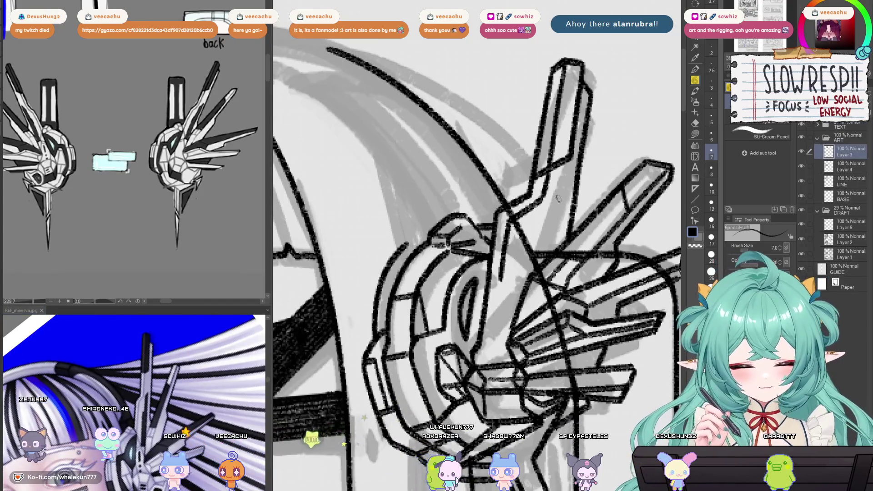
left_click_drag(553, 191, 510, 308)
key("ctrl+z")
left_click_drag(554, 195, 541, 223)
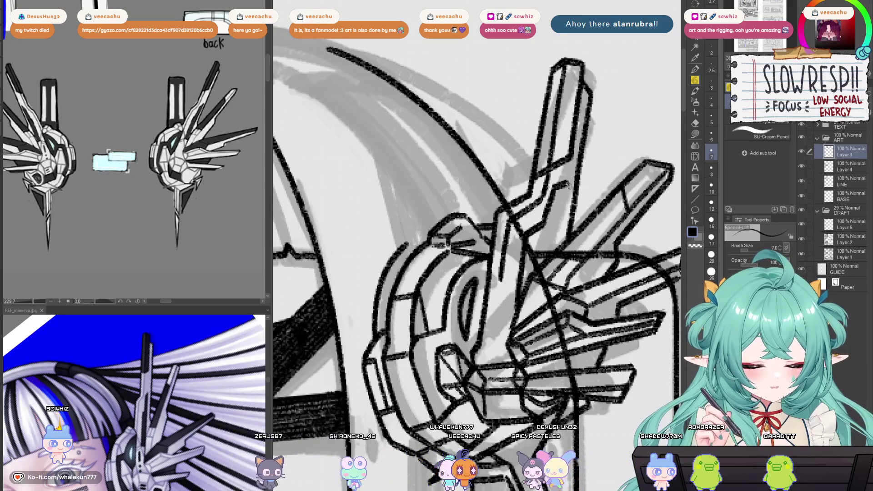
- Add a small mark at the stroke's right end and flip the canvas to check the lineart
scroll(554, 245, "up", 2)
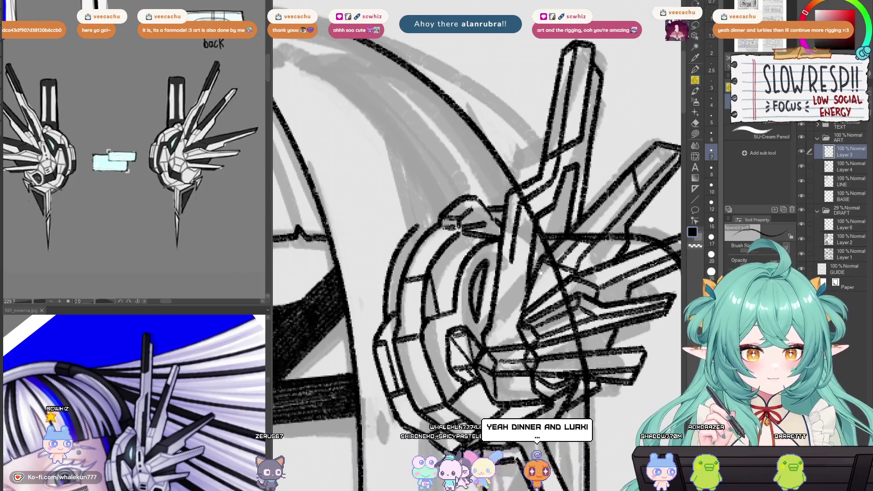
left_click_drag(668, 165, 677, 172)
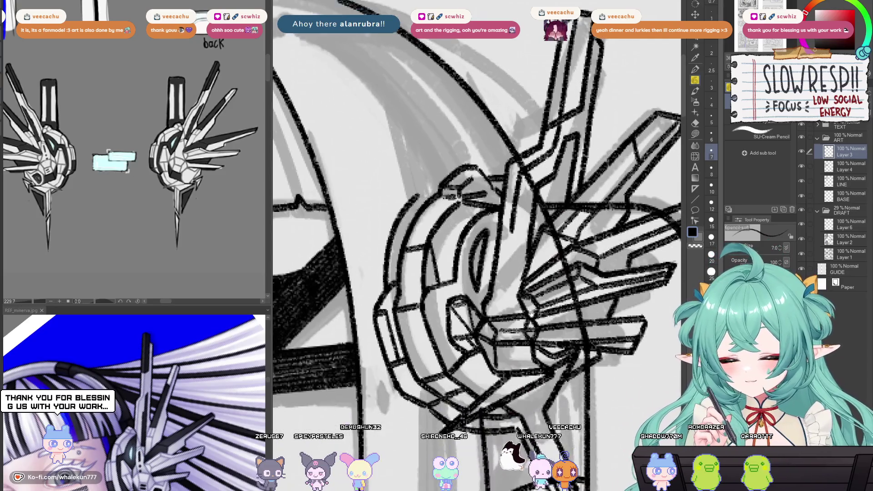
mouse_move(531, 321)
left_mouse_down()
mouse_move(531, 359)
mouse_move(538, 324)
mouse_move(524, 334)
mouse_move(476, 279)
left_mouse_up()
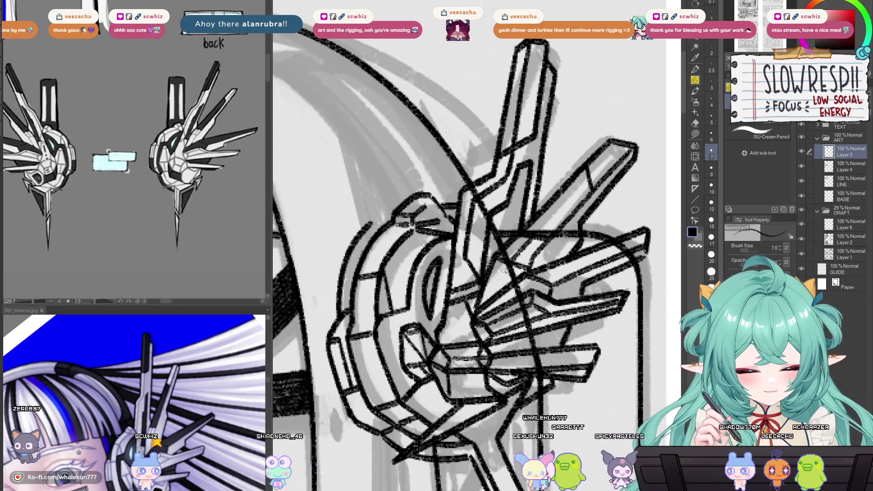
scroll(473, 318, "down", 3)
scroll(516, 266, "up", 3)
scroll(516, 265, "down", 3)
key("h")
key("h")
scroll(516, 265, "up", 1)
scroll(477, 318, "down", 3)
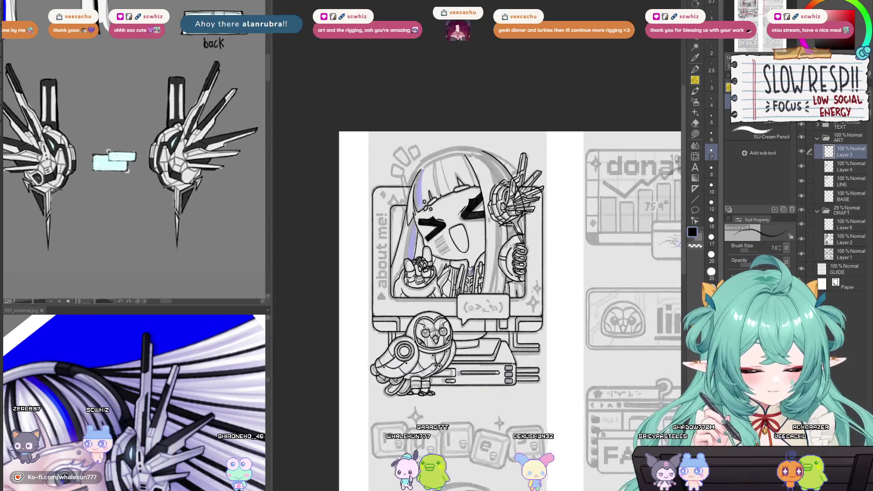
scroll(478, 318, "down", 5)
- Copy the headphone lineart and place the copy beside the credits panel girl's head
key("m")
key("k")
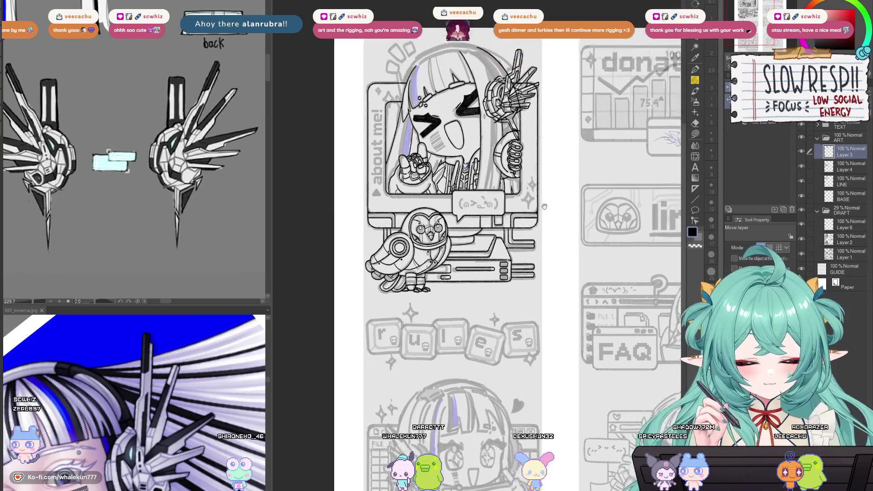
scroll(554, 253, "down", 2)
scroll(554, 253, "up", 2)
scroll(554, 253, "down", 2)
key("ctrl+c")
key("ctrl+v")
mouse_move(559, 106)
left_mouse_down()
mouse_move(543, 264)
mouse_move(562, 338)
mouse_move(493, 324)
left_mouse_up()
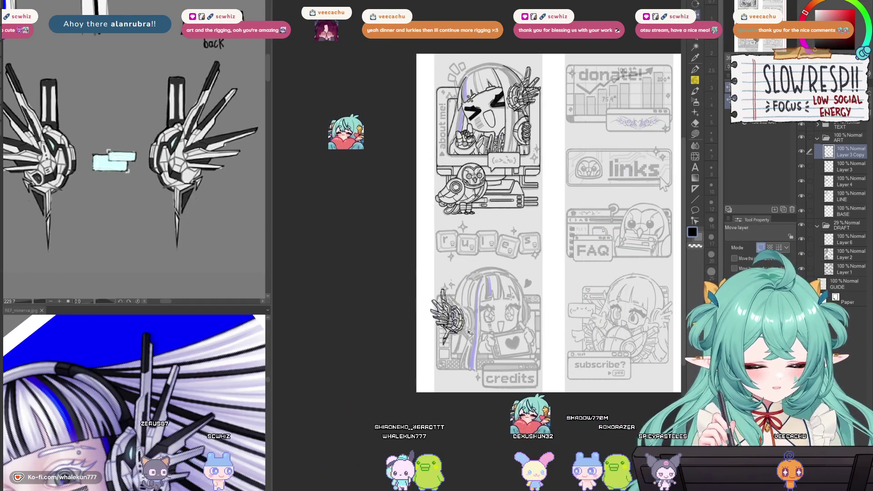
key("ctrl+t")
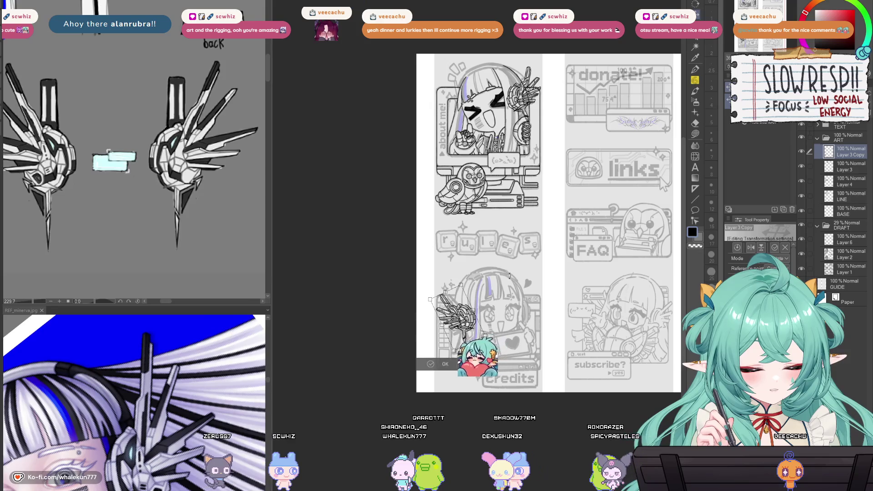
key("Return")
- Duplicate the headphone copy, mirror it and place it on the subscribe panel
scroll(493, 313, "up", 4)
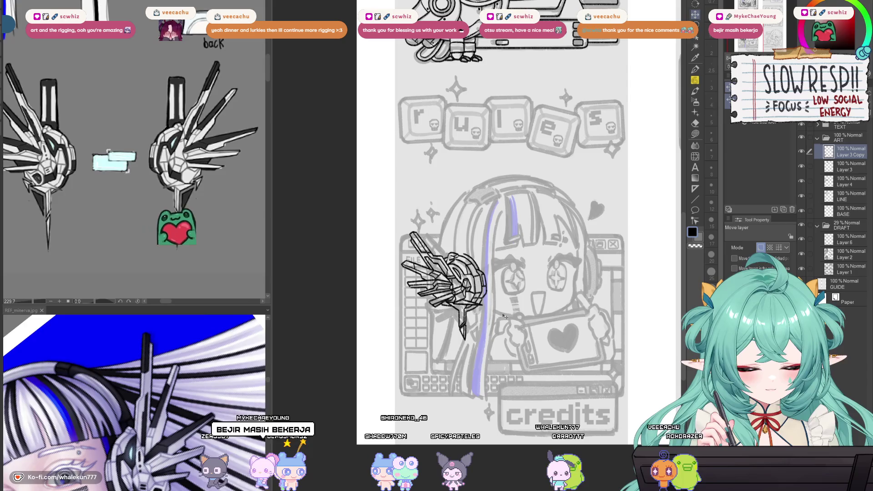
scroll(500, 331, "down", 3)
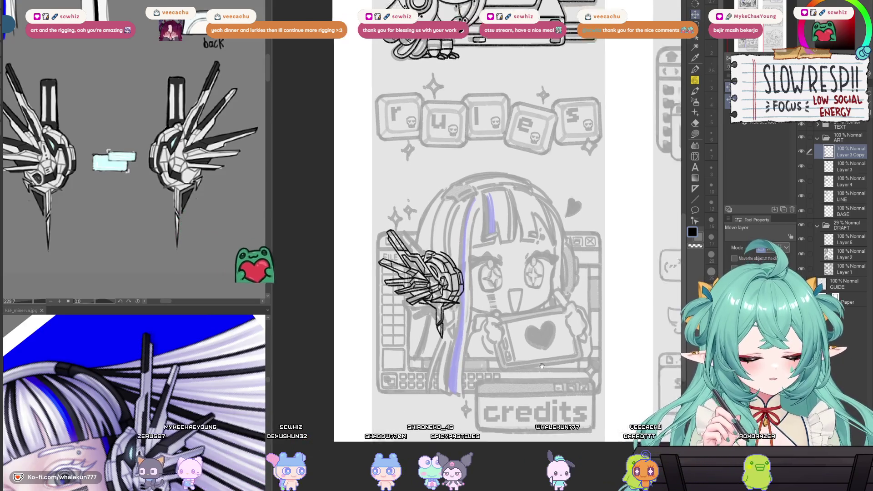
scroll(488, 358, "up", 2)
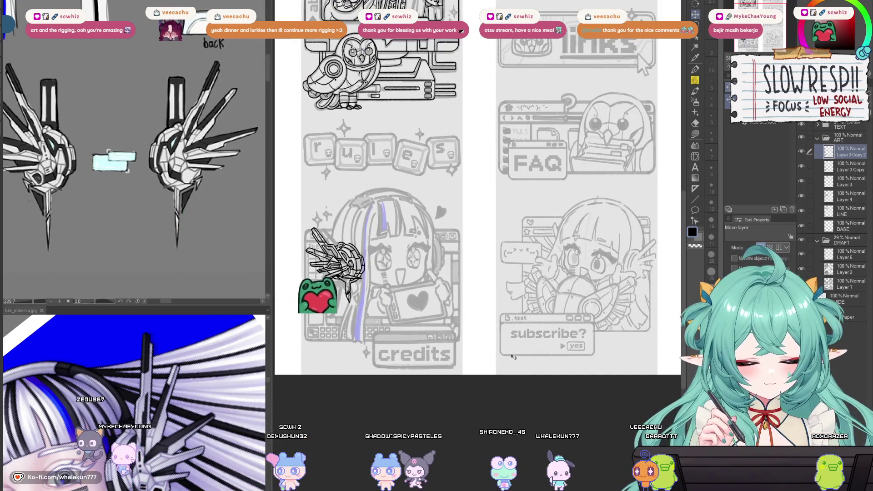
key("ctrl+c")
key("ctrl+v")
key("ctrl+t")
mouse_move(336, 266)
left_mouse_down()
mouse_move(600, 280)
mouse_move(622, 307)
mouse_move(567, 318)
mouse_move(599, 309)
left_mouse_up()
key("Return")
key("ctrl+t")
key("Return")
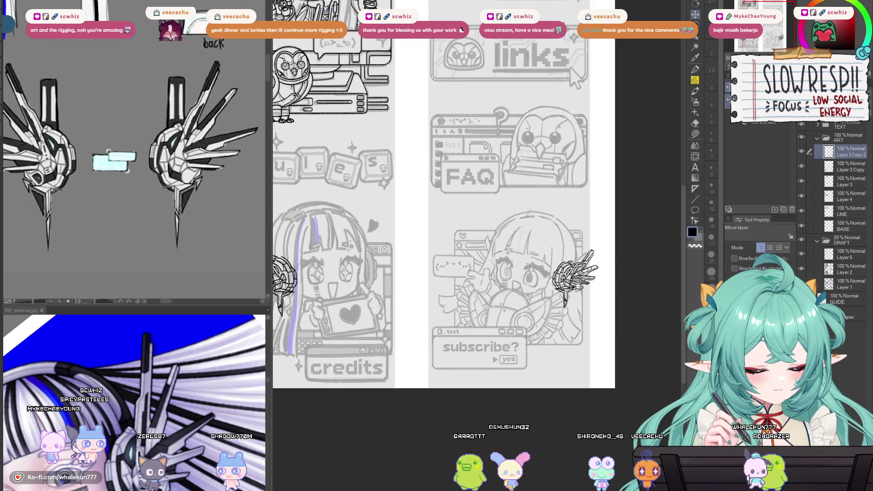
- Remove the mirrored headphone copy from the subscribe panel with Ctrl+Z
scroll(586, 296, "up", 3)
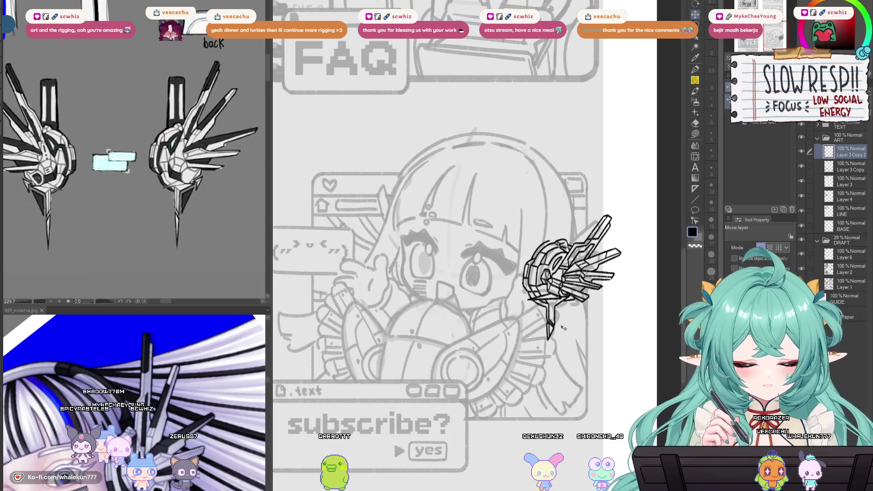
key("ctrl+z")
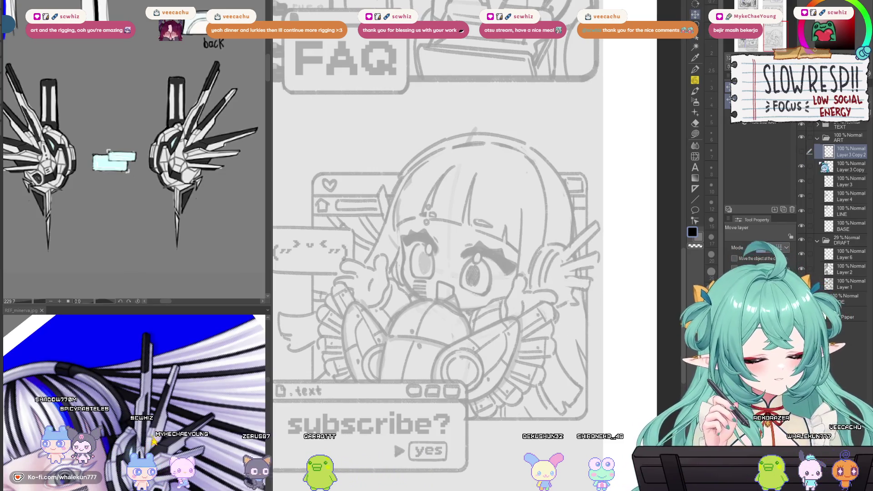
scroll(544, 330, "down", 3)
scroll(545, 330, "up", 3)
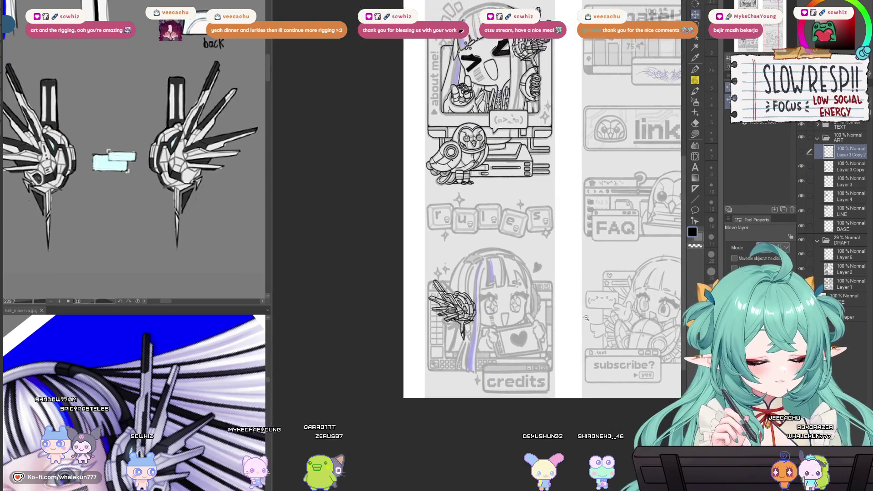
left_click(848, 166)
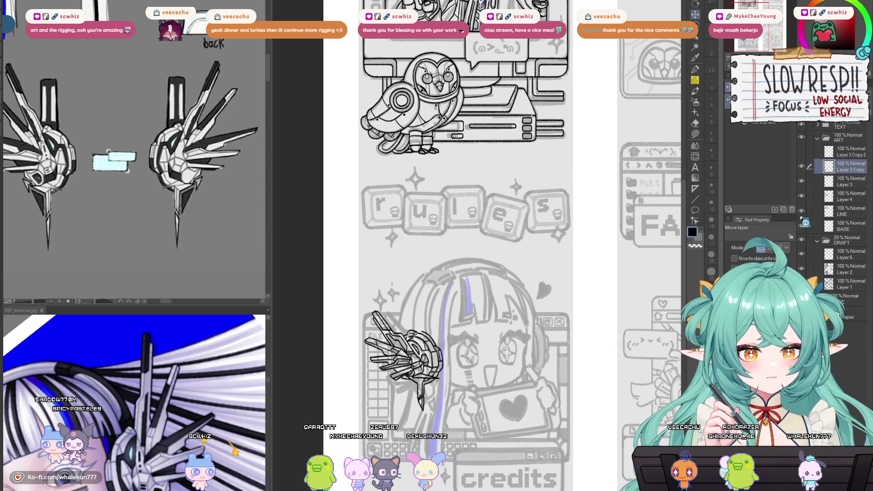
left_click(213, 448)
left_click_drag(212, 448, 221, 388)
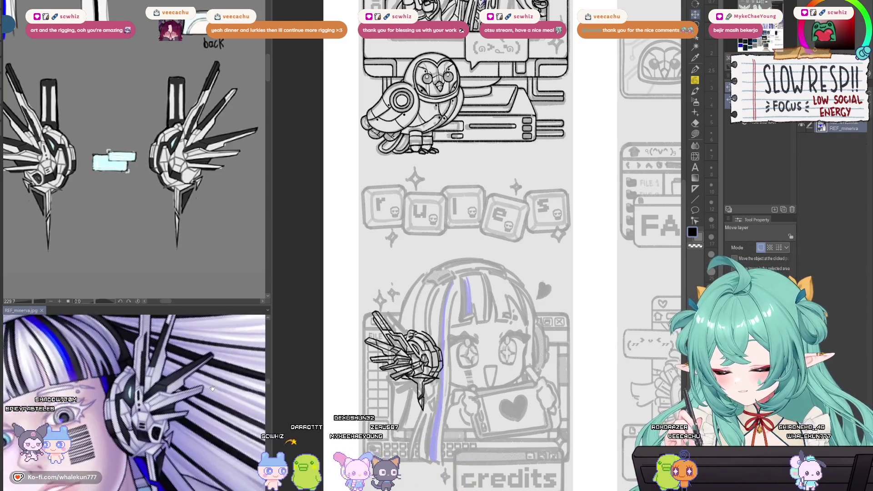
left_click(521, 352)
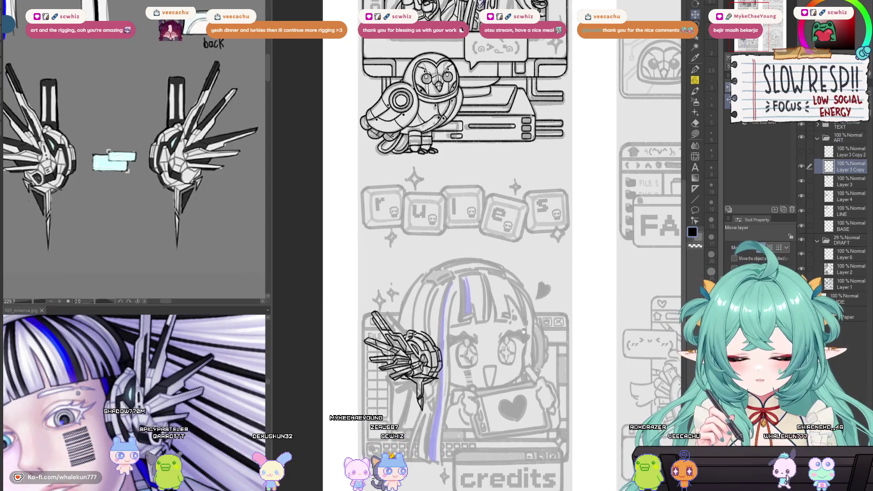
left_click_drag(539, 320, 503, 352)
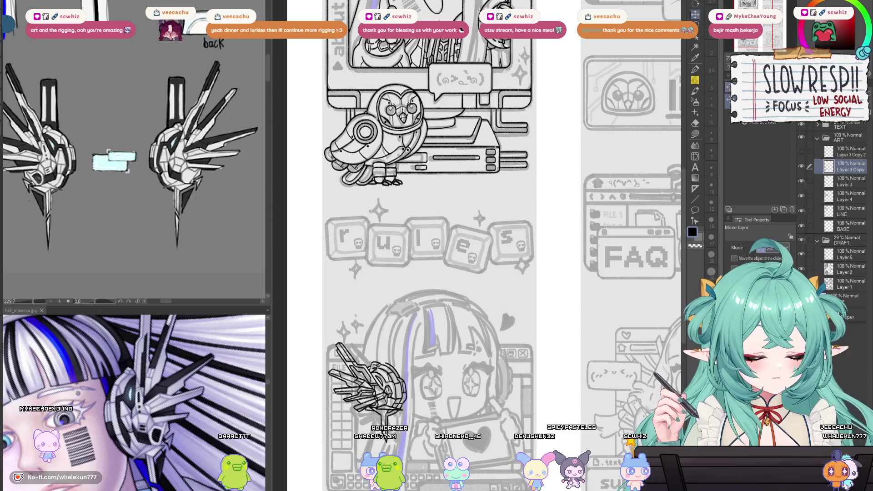
- Zoom in on the about-me headphone and delete the first Layer 3 Copy layer
key("p")
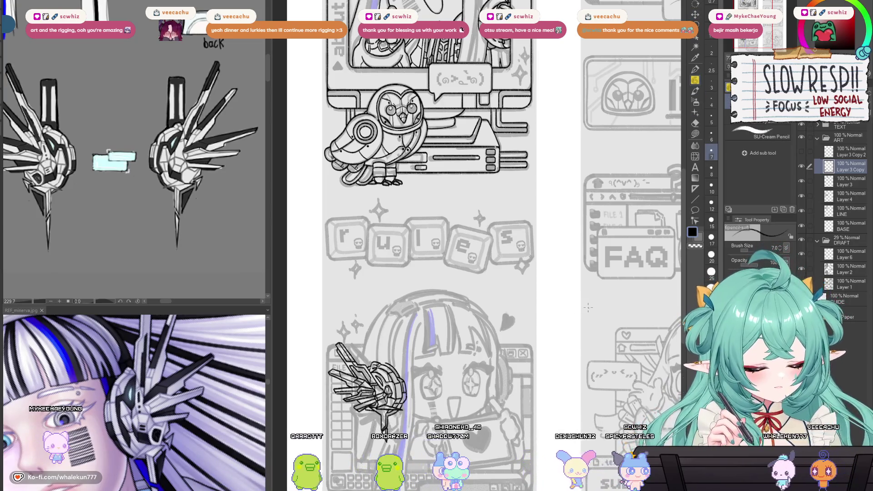
left_click_drag(546, 396, 541, 264)
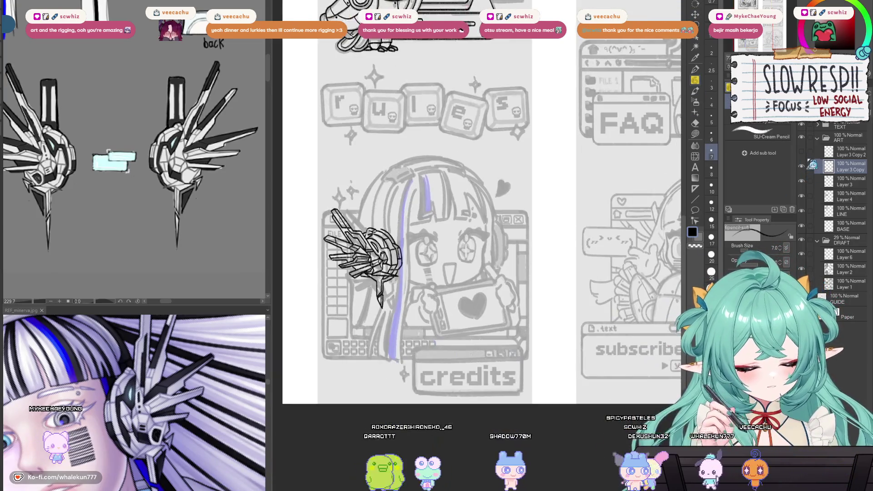
left_click(846, 166)
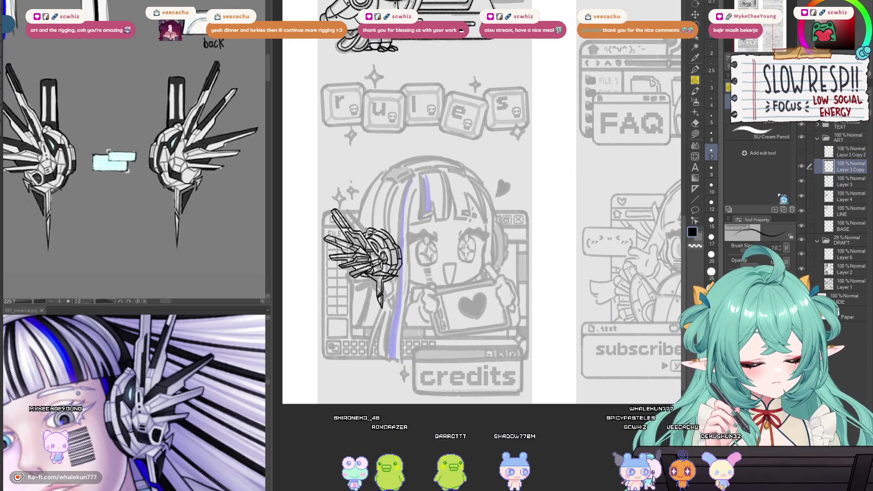
scroll(481, 204, "up", 5)
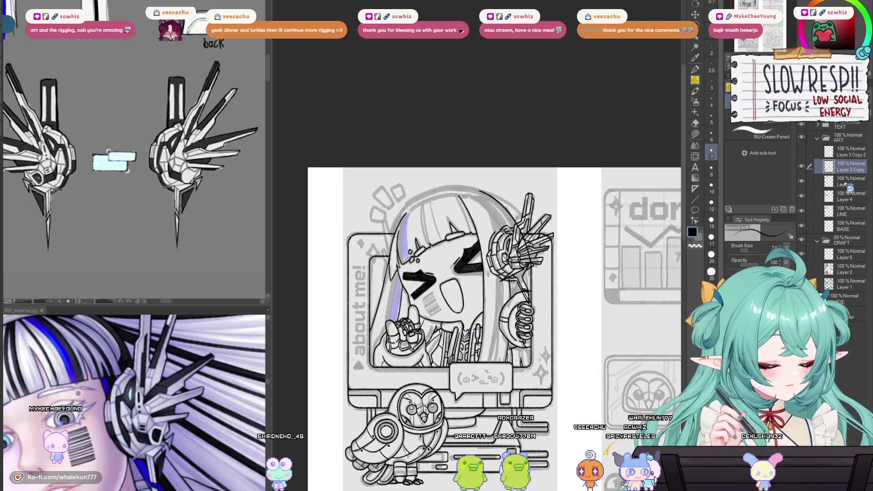
left_click(841, 184)
mouse_move(493, 294)
left_mouse_down()
mouse_move(531, 234)
mouse_move(502, 235)
left_mouse_up()
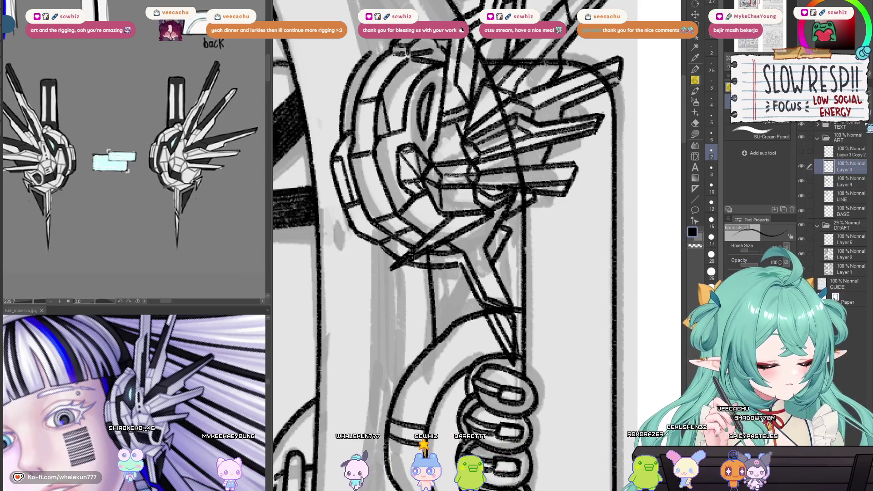
left_click(850, 151)
- Undo to restore both copy layers, then remove the headphone copy layer again
left_click_drag(614, 225, 613, 236)
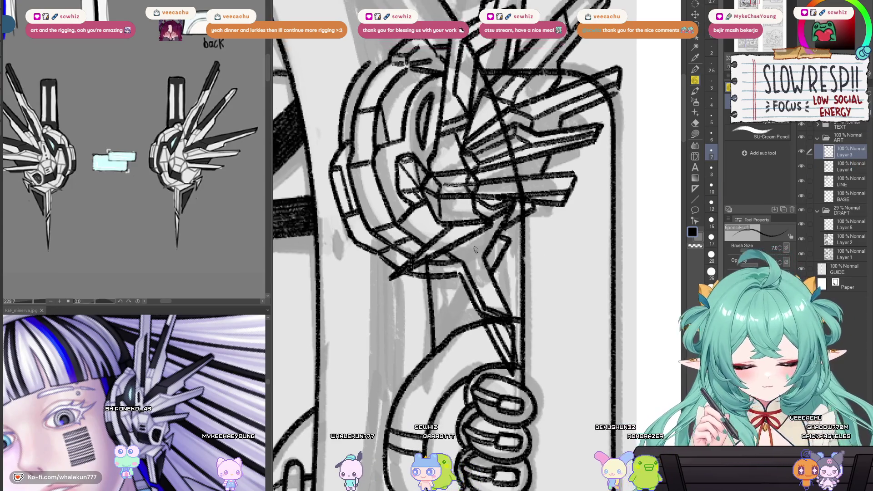
key("e")
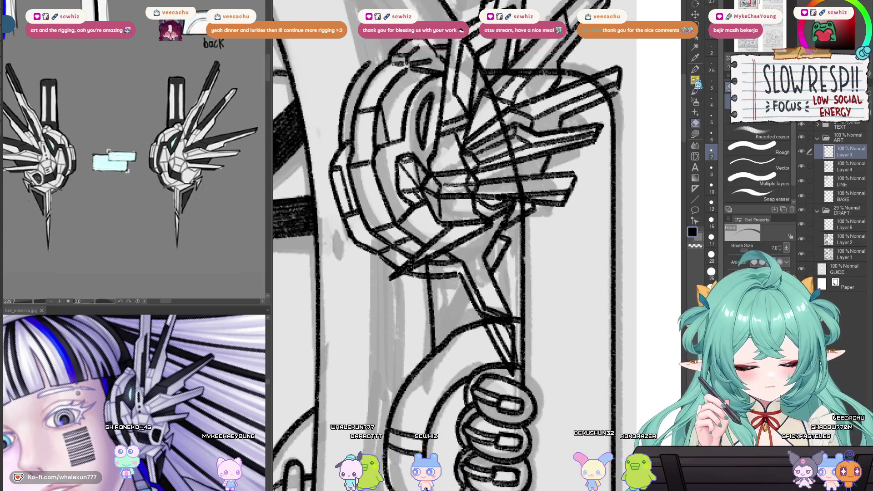
left_click(695, 81)
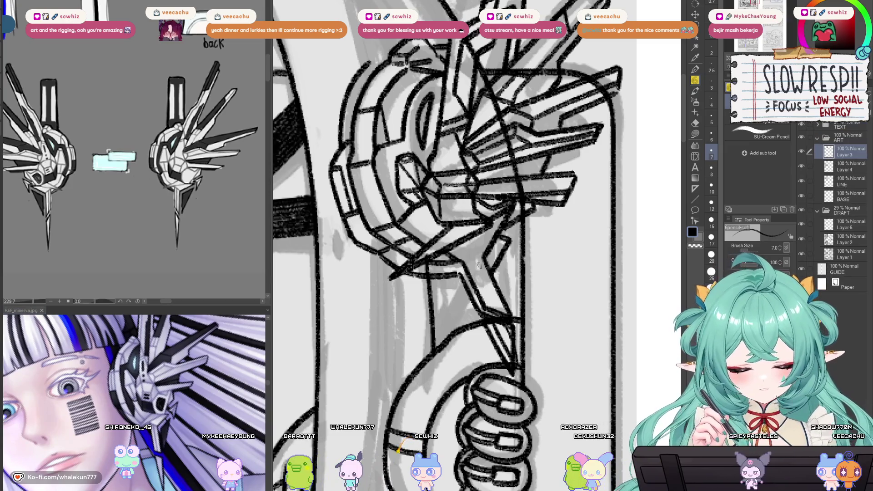
key("ctrl+z")
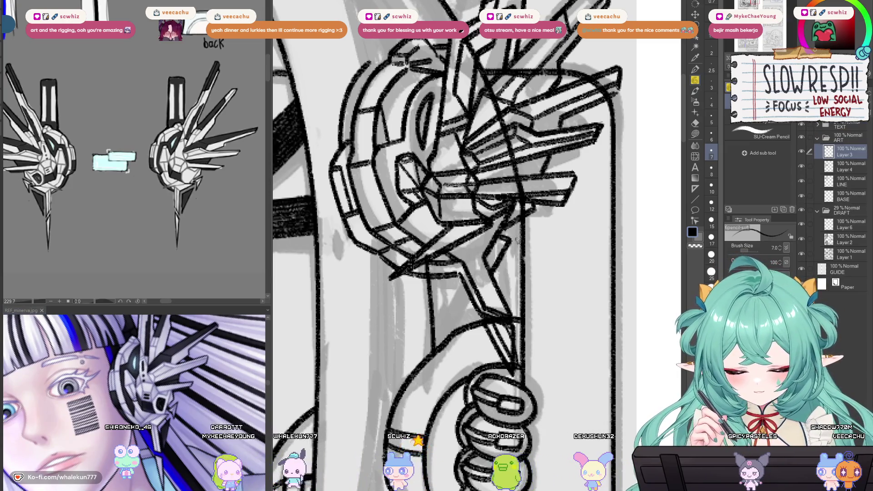
key("ctrl+z")
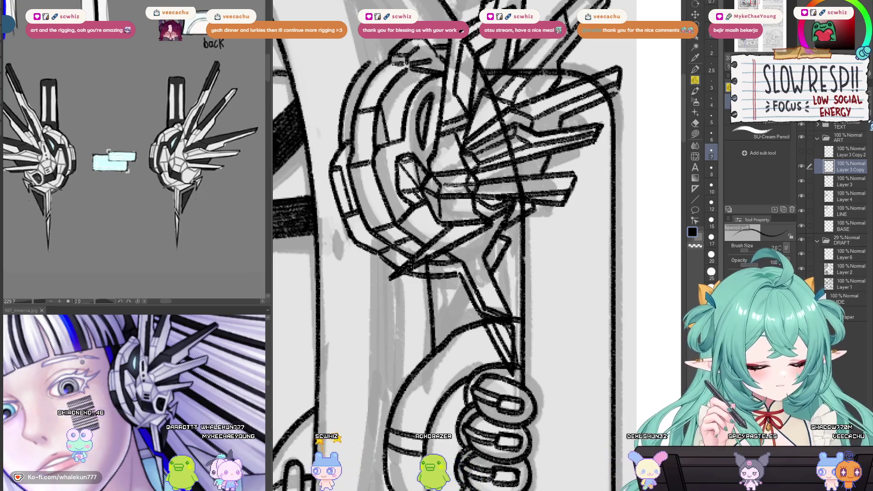
key("ctrl+z")
key("ctrl+z")
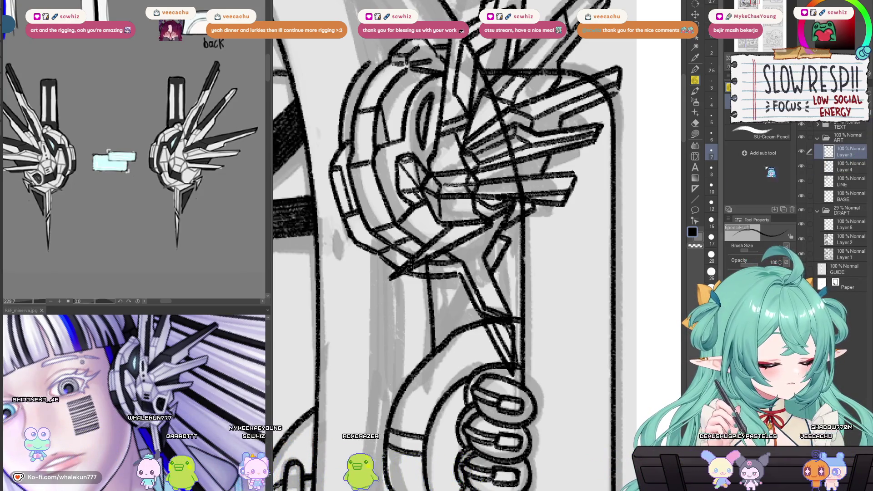
key("e")
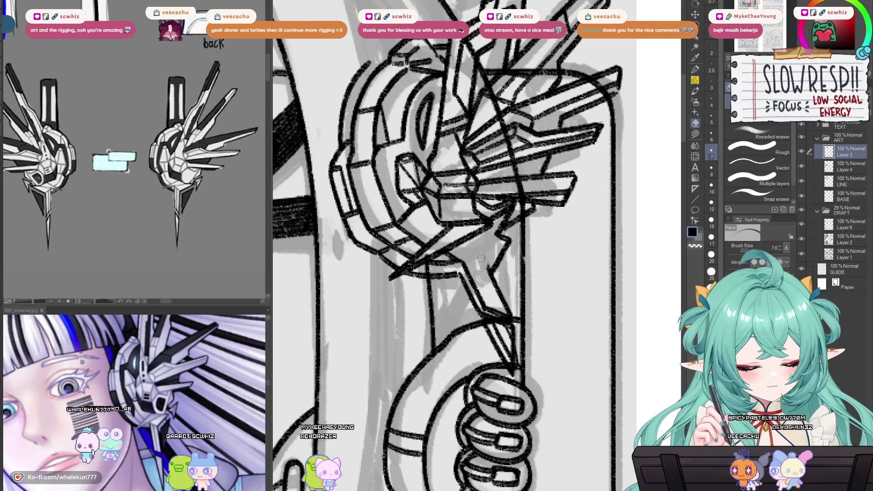
key("p")
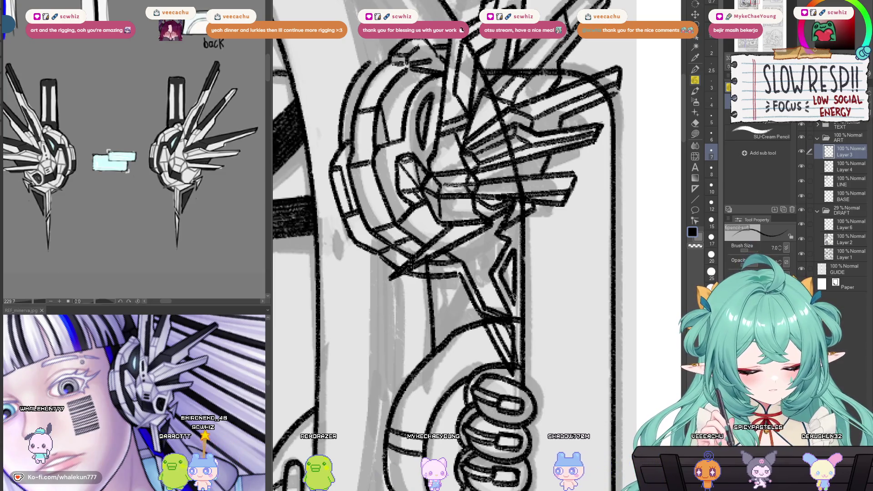
- Add a touch-up pencil line on the right side of the about-me girl's headphone
key("minus")
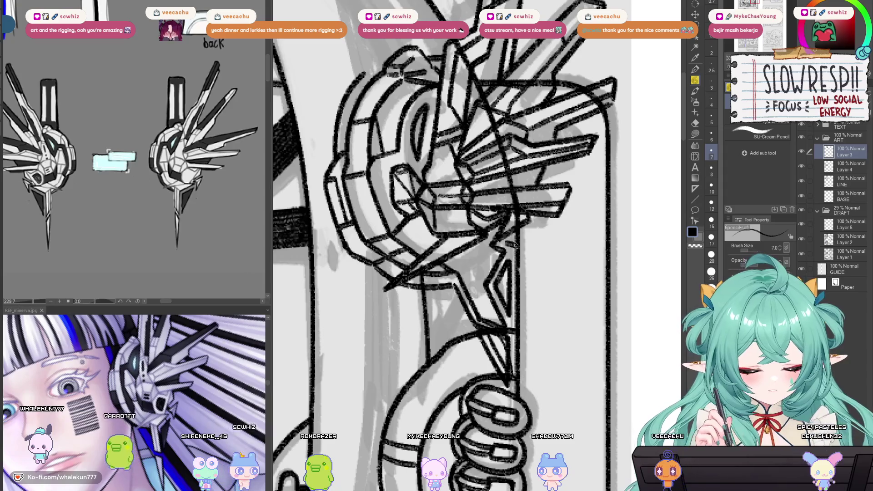
left_click_drag(521, 264, 533, 230)
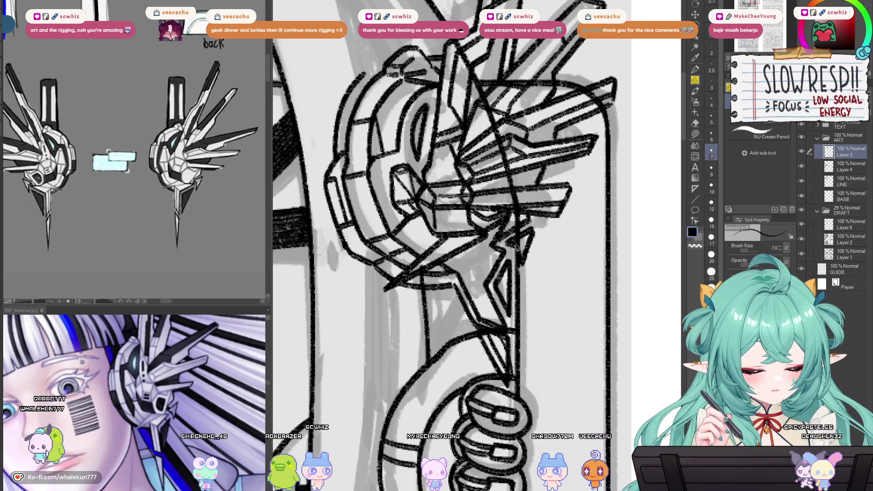
key("minus")
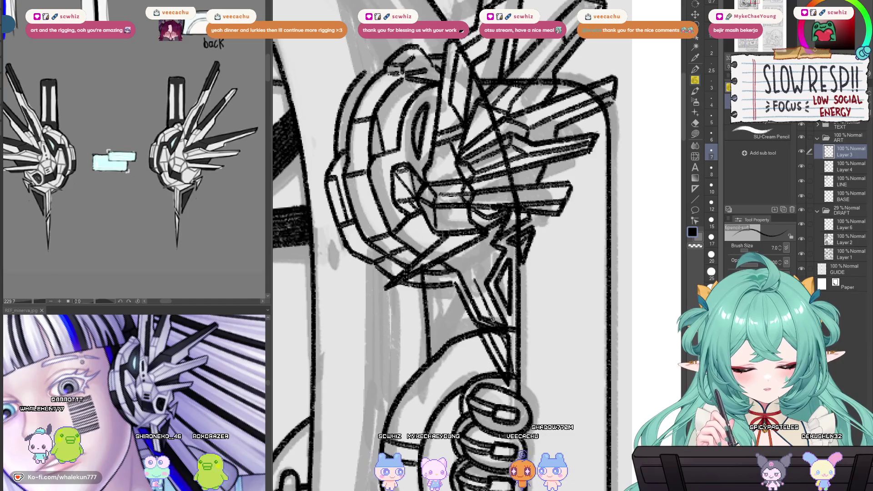
key("minus")
mouse_move(487, 296)
left_mouse_down()
mouse_move(490, 275)
mouse_move(505, 279)
left_mouse_up()
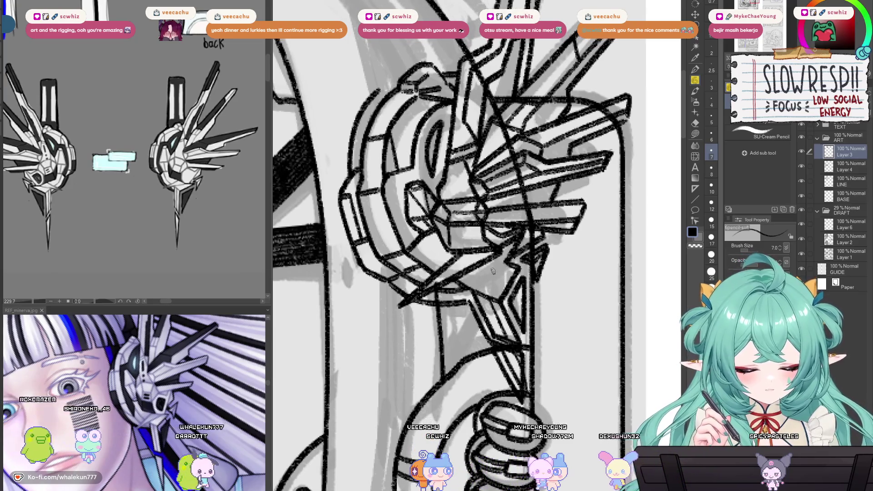
scroll(492, 271, "down", 5)
scroll(496, 318, "up", 5)
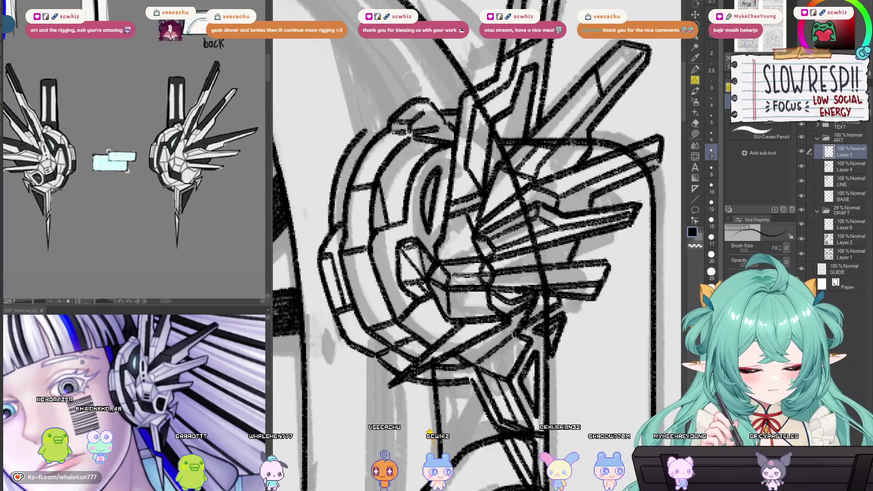
scroll(502, 345, "down", 6)
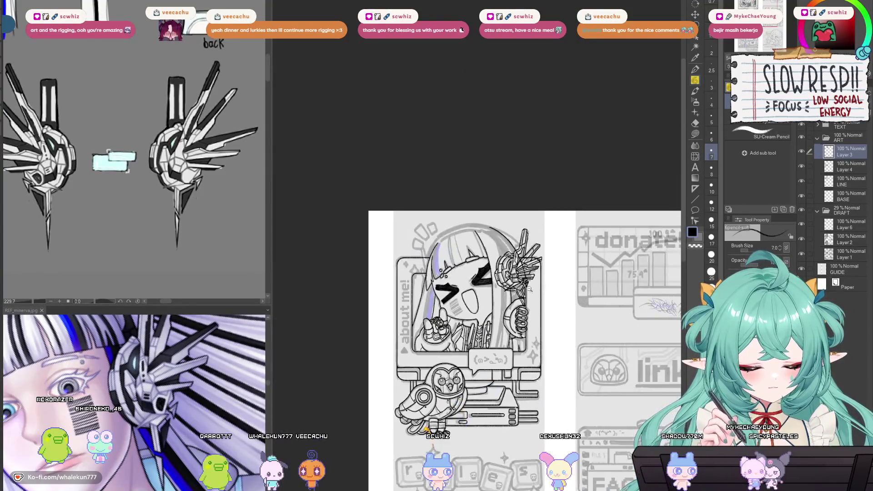
- Duplicate the headphone lineart, then move and rotate the copy onto the credits girl
scroll(533, 302, "up", 4)
left_click_drag(542, 244, 515, 332)
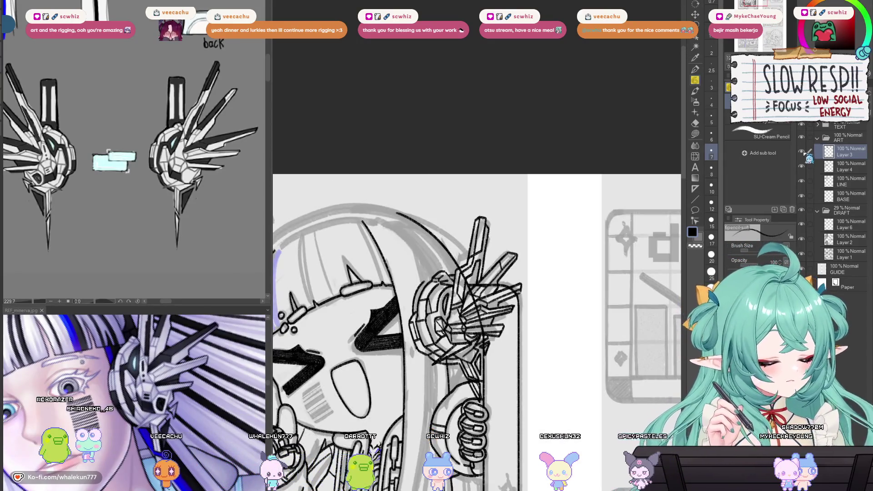
left_click_drag(610, 322, 665, 85)
key("ctrl+c")
key("ctrl+v")
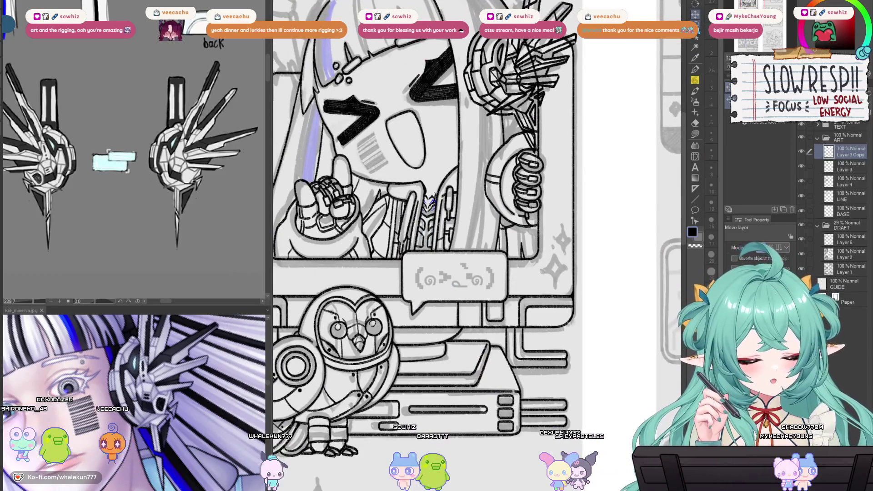
mouse_move(553, 253)
left_mouse_down()
mouse_move(579, 135)
mouse_move(445, 386)
left_mouse_up()
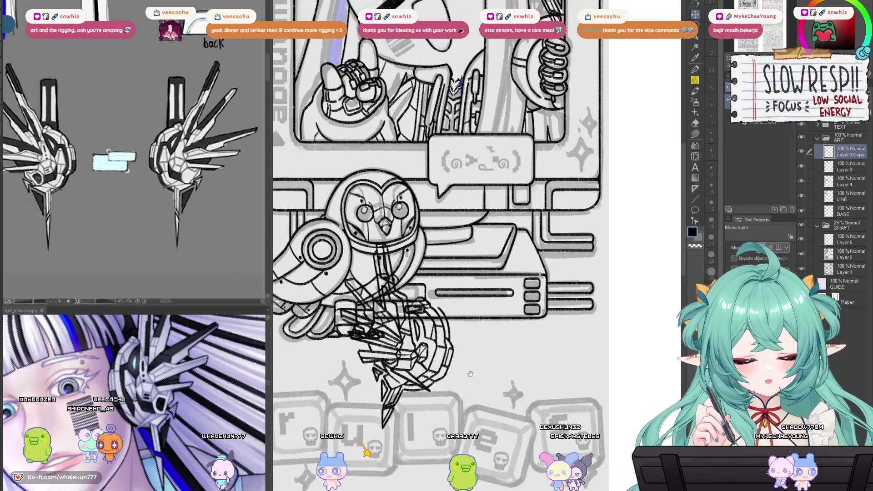
key("ctrl+minus")
left_click_drag(449, 91, 470, 353)
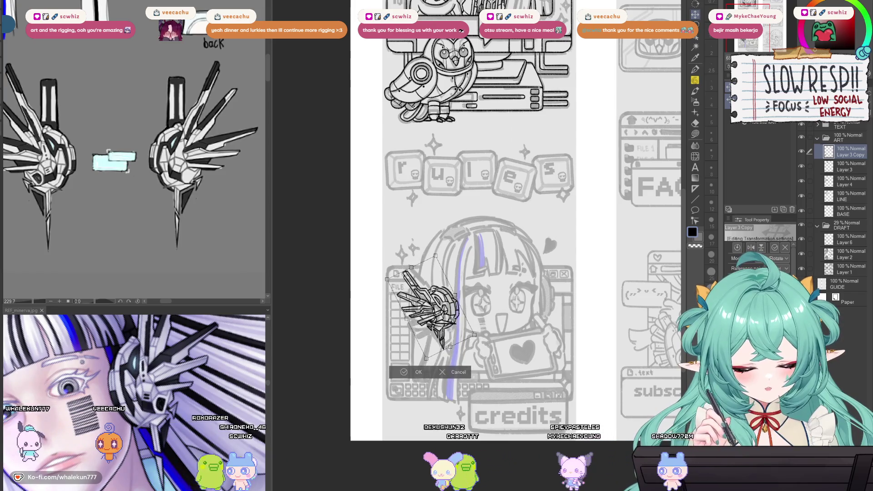
mouse_move(427, 309)
left_mouse_down()
mouse_move(467, 323)
mouse_move(403, 315)
left_mouse_up()
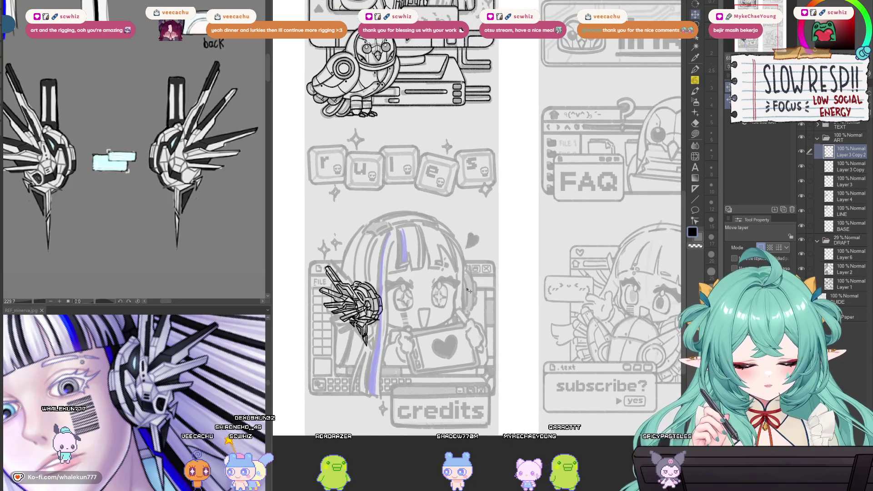
- Paste another headphone copy onto the subscribe girl and shrink it to fit
key("ctrl+v")
key("ctrl+t")
key("Return")
mouse_move(500, 313)
left_mouse_down()
mouse_move(348, 313)
mouse_move(575, 308)
left_mouse_up()
key("ctrl+t")
left_click_drag(597, 244, 580, 260)
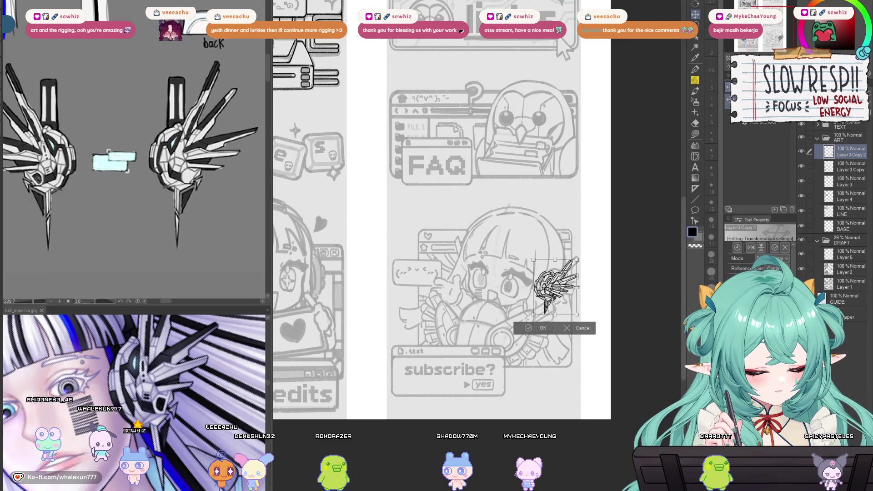
left_click_drag(564, 302, 566, 303)
key("Return")
- Merge the headphone copies down into Layer 3 and fit the whole page in view
scroll(563, 296, "up", 5)
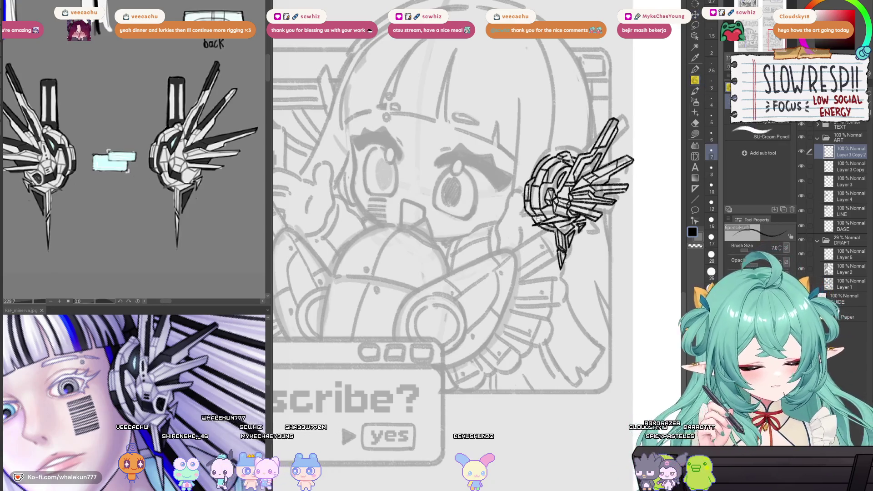
key("ctrl+plus")
key("ctrl+plus")
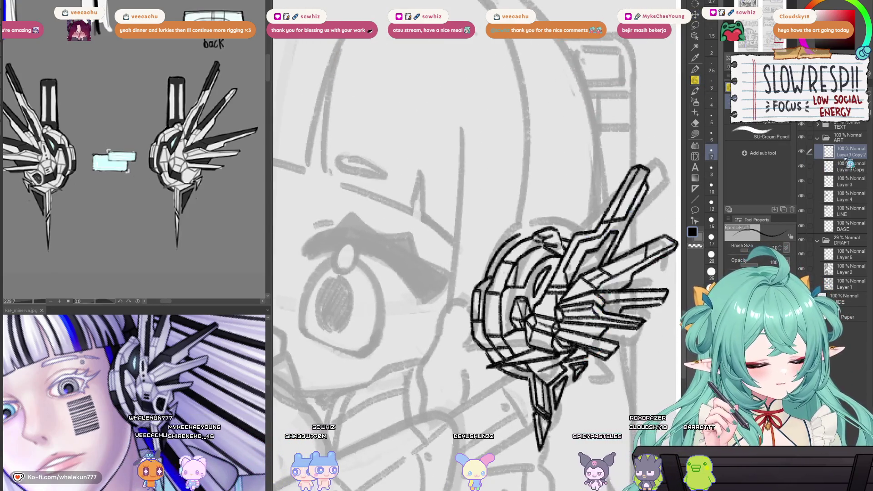
key("ctrl+e")
key("ctrl+e")
key("ctrl+0")
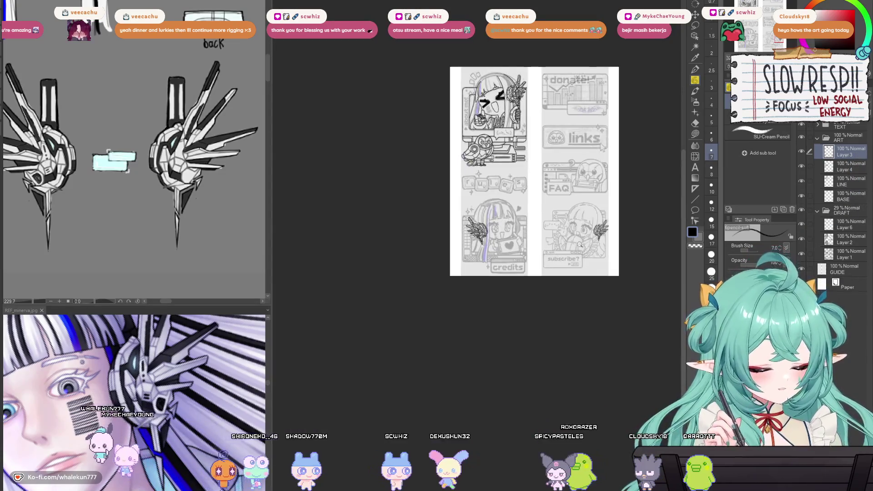
scroll(579, 244, "up", 5)
scroll(579, 244, "down", 4)
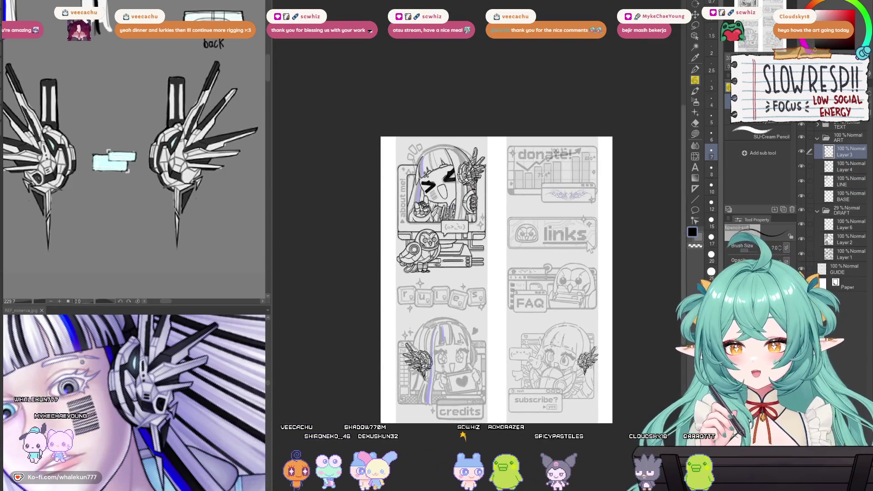
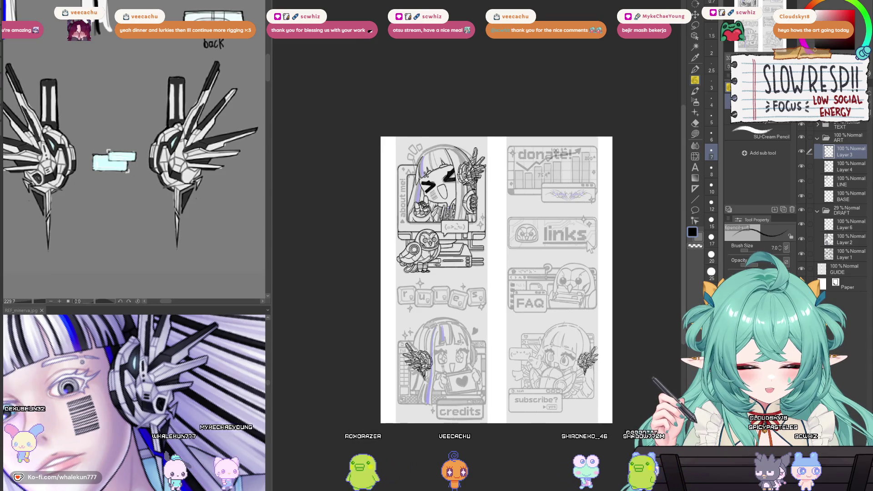
- Duplicate the mech headphone and place the copy left over the face, rotated about 18°
key("l")
key("ctrl+plus")
key("ctrl+plus")
key("ctrl+plus")
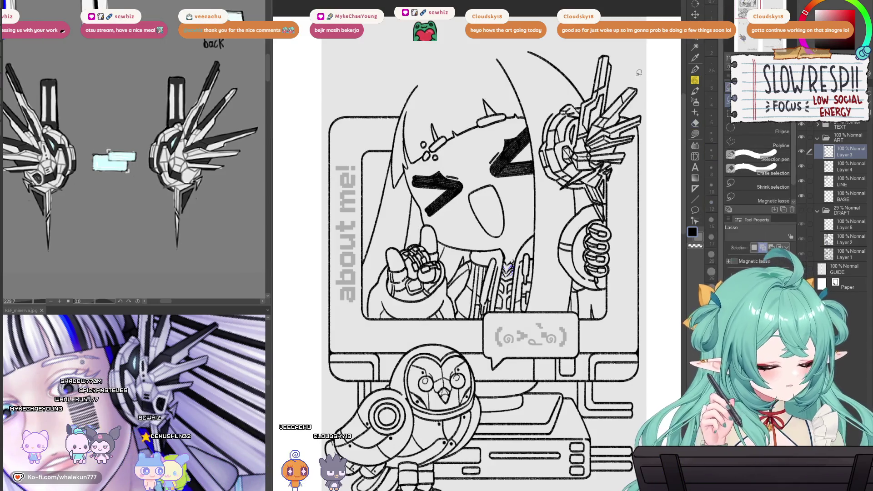
key("ctrl+c")
key("ctrl+v")
key("k")
left_click_drag(654, 199, 485, 231)
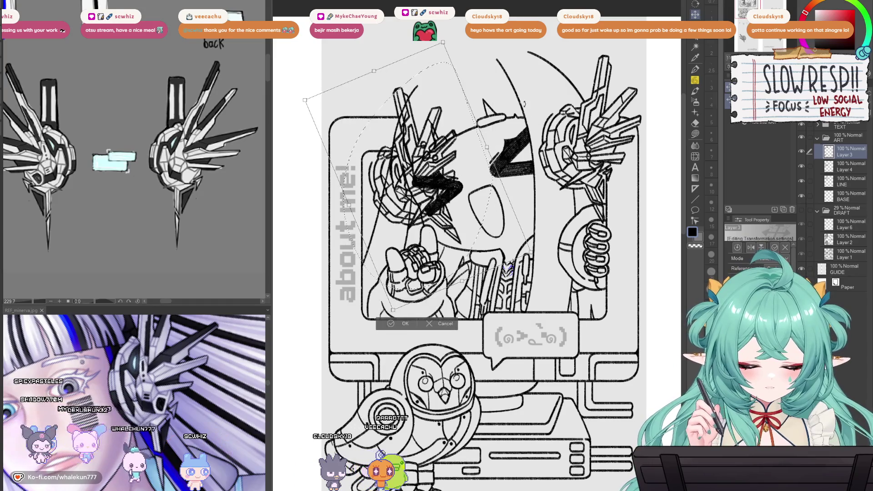
left_click_drag(336, 55, 300, 88)
mouse_move(464, 207)
left_mouse_down()
mouse_move(468, 230)
mouse_move(476, 222)
left_mouse_up()
left_click(395, 336)
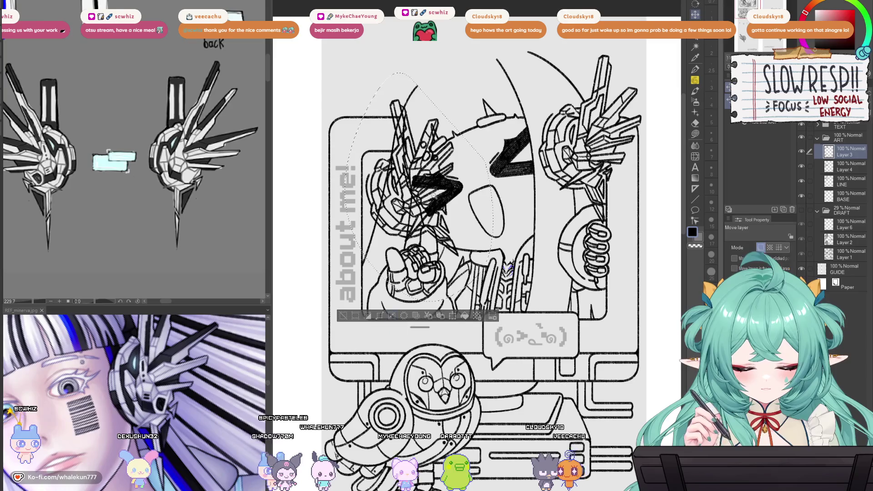
scroll(324, 95, "up", 2)
key("e")
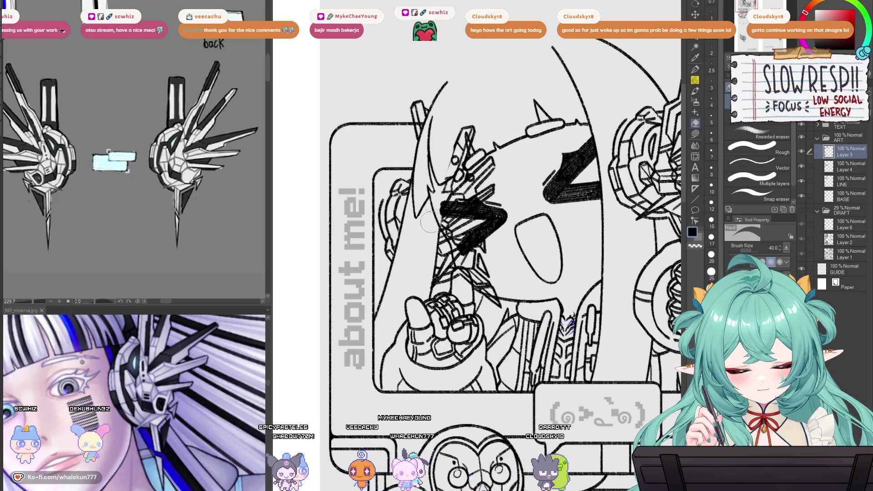
- Erase the pasted headphone lines crossing the chibi's hair and face
left_click_drag(468, 132, 472, 145)
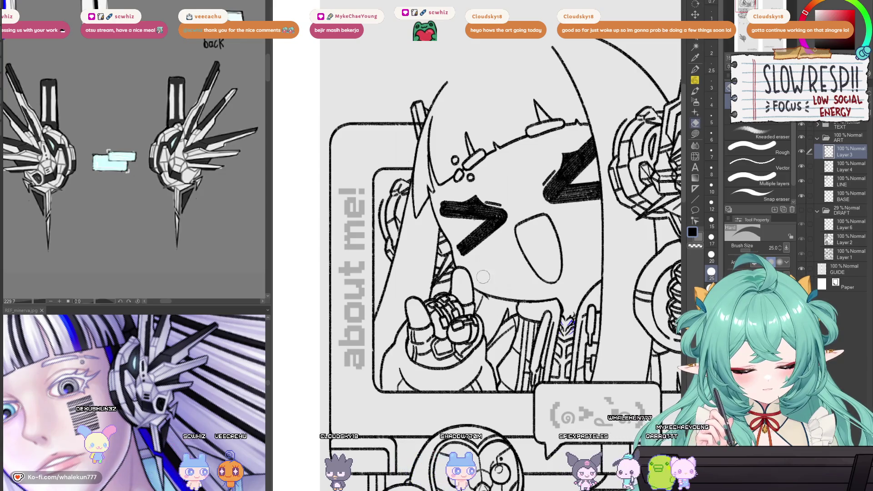
mouse_move(475, 257)
left_mouse_down()
mouse_move(459, 254)
mouse_move(498, 251)
left_mouse_up()
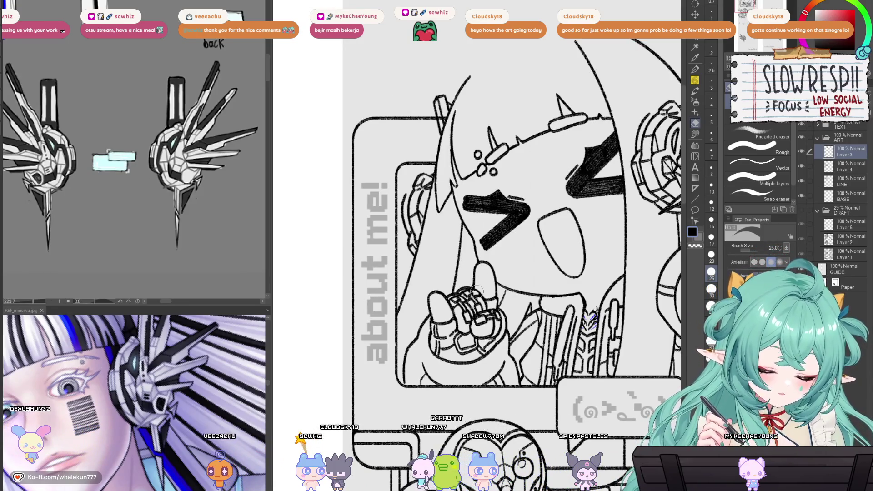
key("p")
scroll(610, 237, "down", 3)
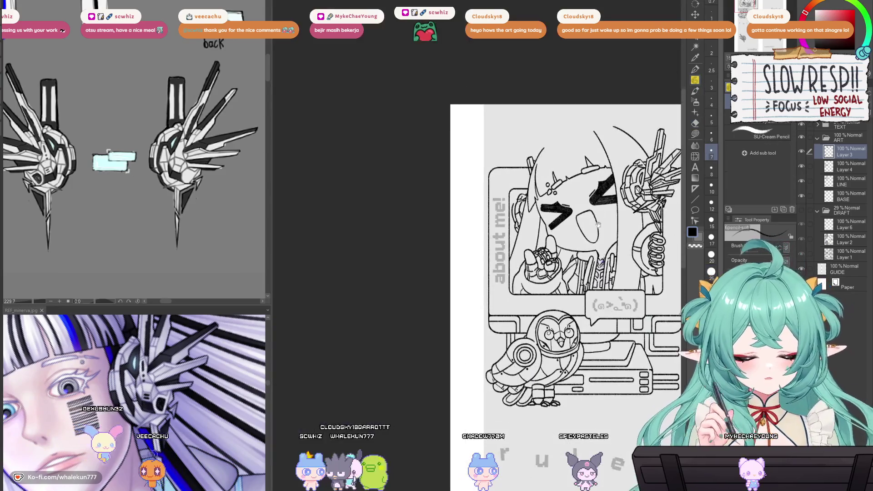
- Mirror the canvas to check the chibi, then zoom out to the whole character
scroll(610, 238, "up", 3)
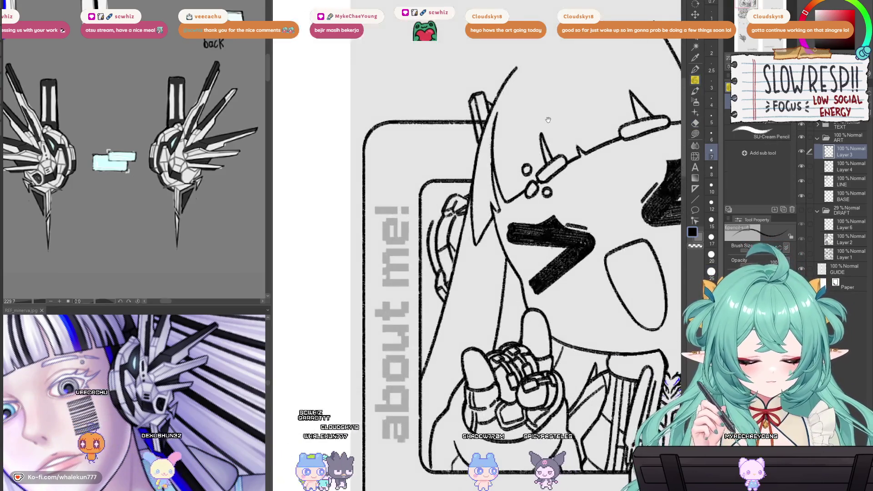
scroll(538, 236, "down", 2)
scroll(538, 236, "down", 2)
key("h")
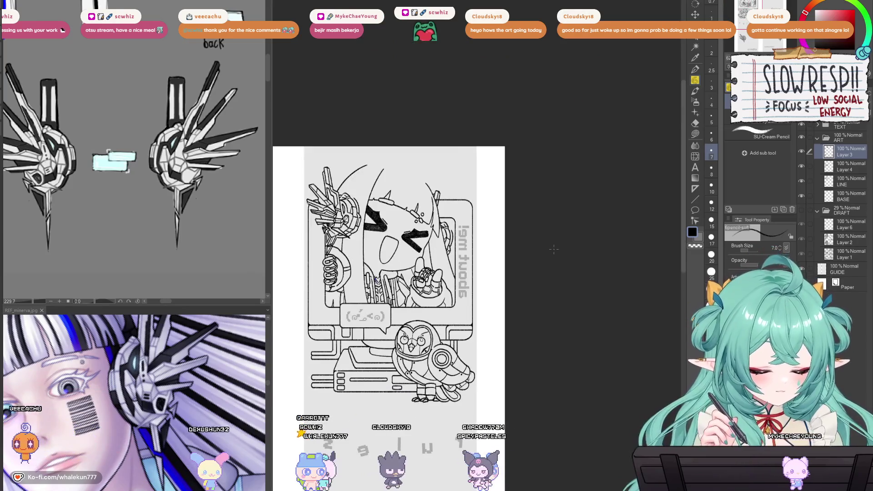
key("h")
scroll(553, 251, "up", 3)
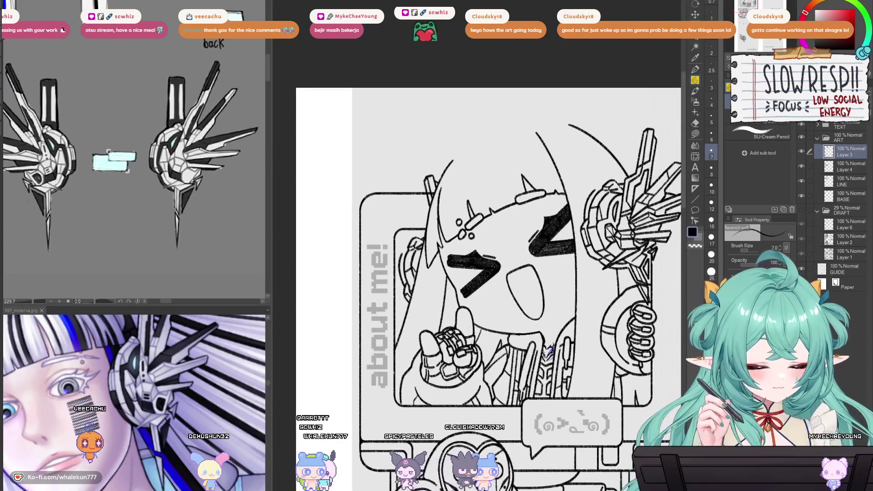
scroll(403, 255, "up", 3)
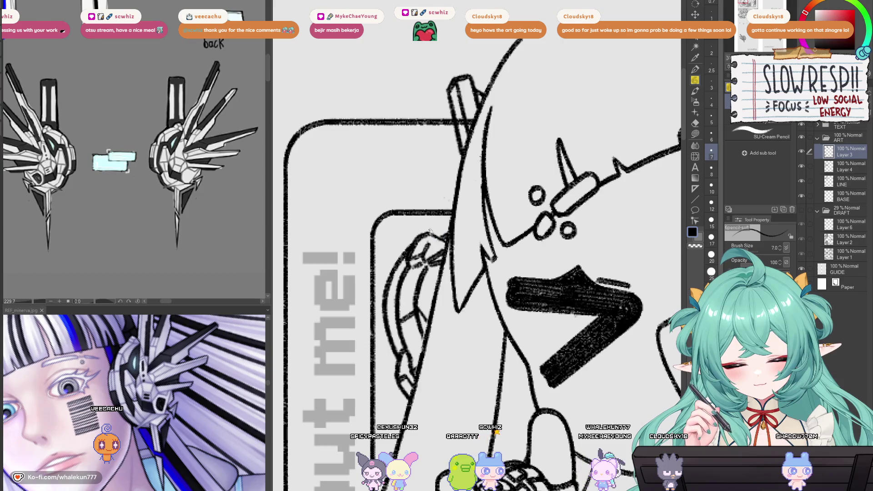
key("ctrl+minus")
- Shift the lassoed left side of the head slightly right and down, then show the grey draft
key("m")
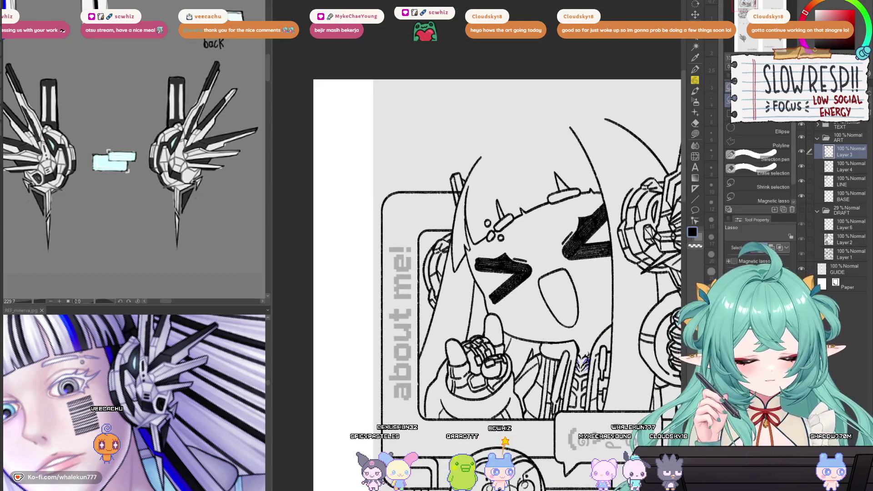
key("h")
key("h")
key("k")
left_click_drag(466, 277, 476, 282)
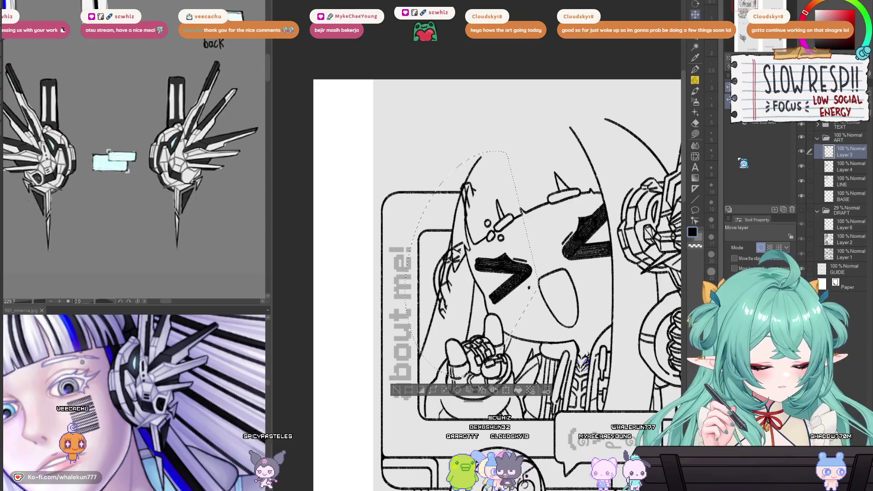
key("ctrl+d")
key("ctrl+minus")
key("ctrl+minus")
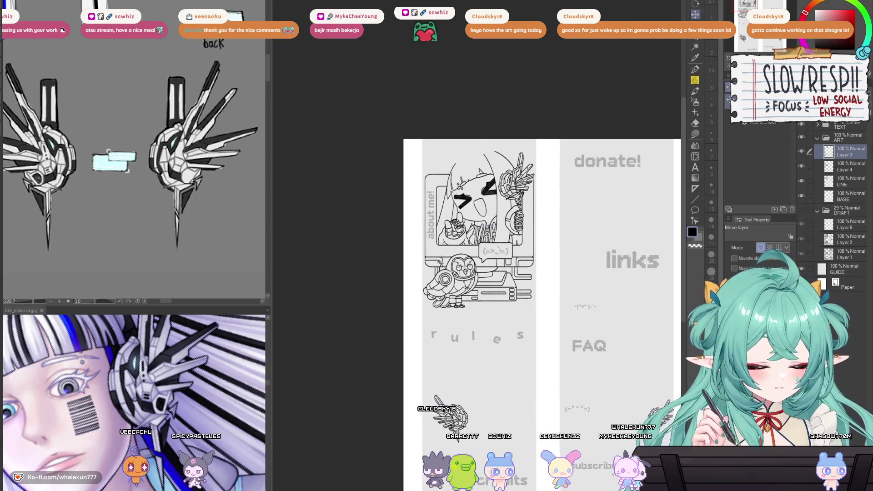
key("p")
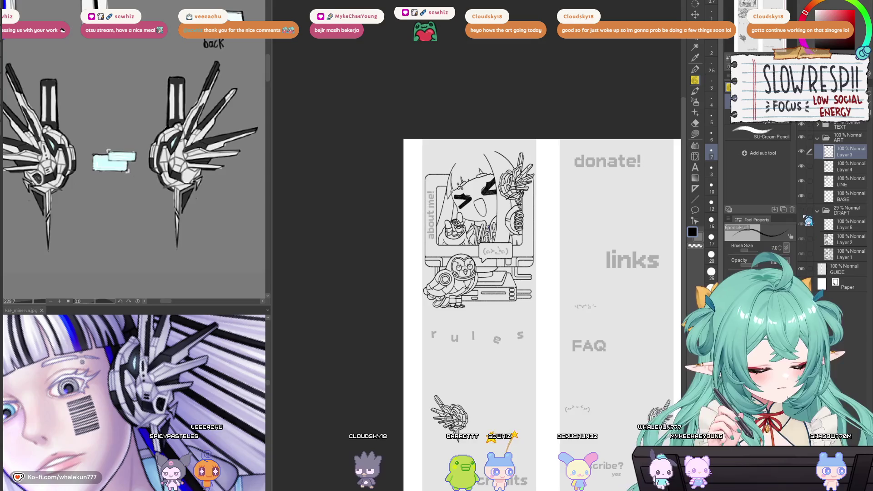
key("ctrl+plus")
key("ctrl+plus")
key("ctrl+plus")
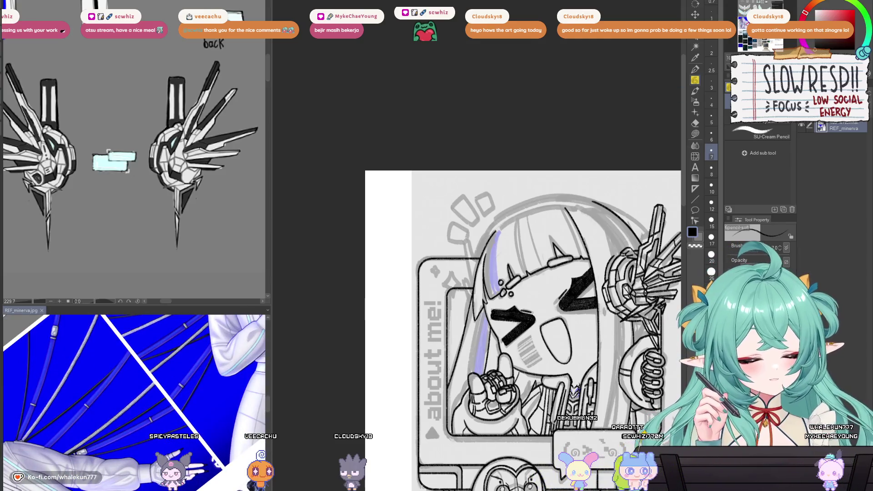
- Centre the reference window on the character's face and mirror the canvas to compare
left_click_drag(223, 400, 211, 409)
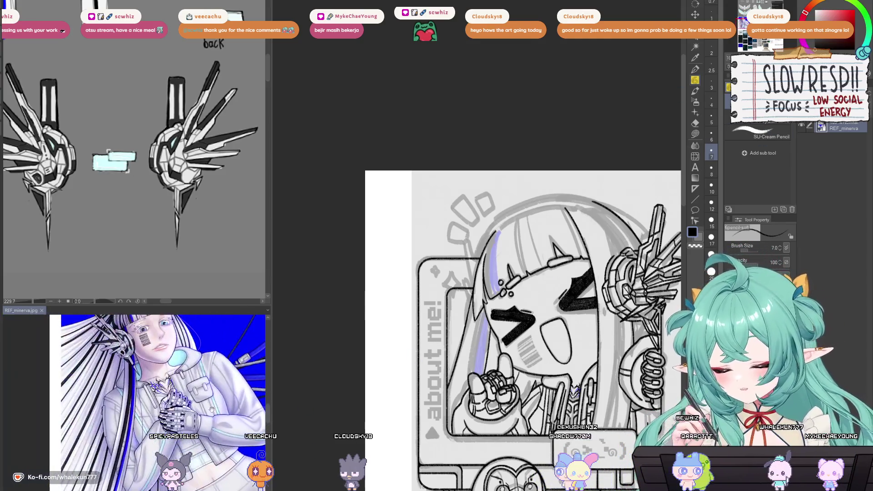
scroll(212, 410, "up", 5)
left_click_drag(568, 338, 523, 317)
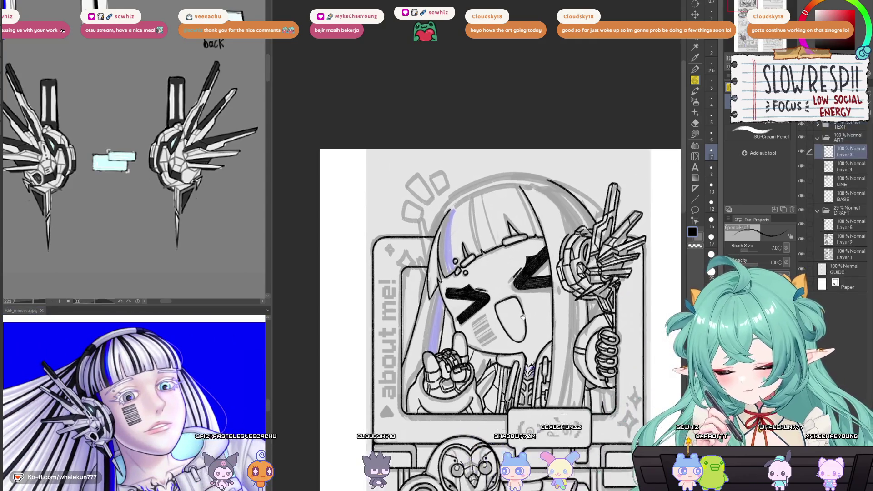
scroll(522, 317, "up", 3)
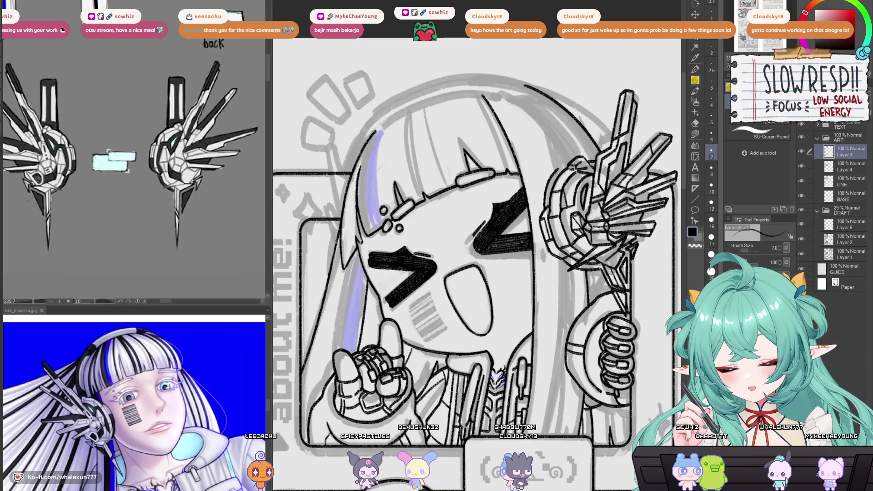
key("h")
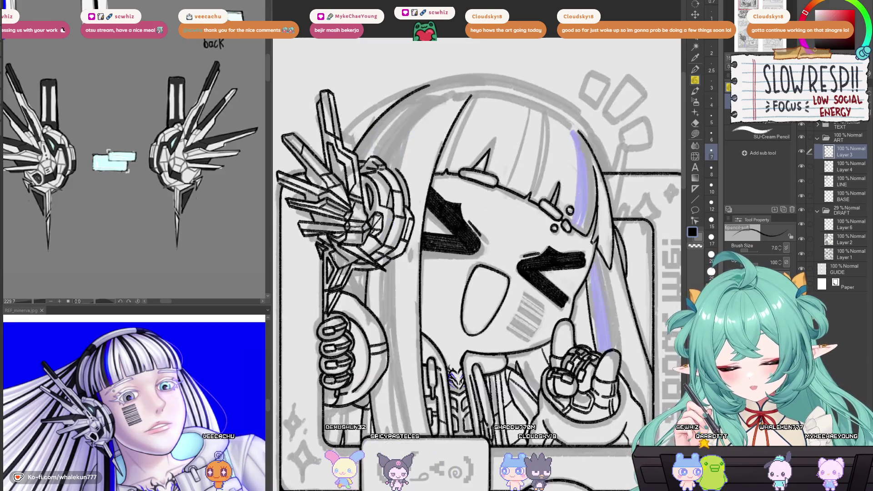
key("h")
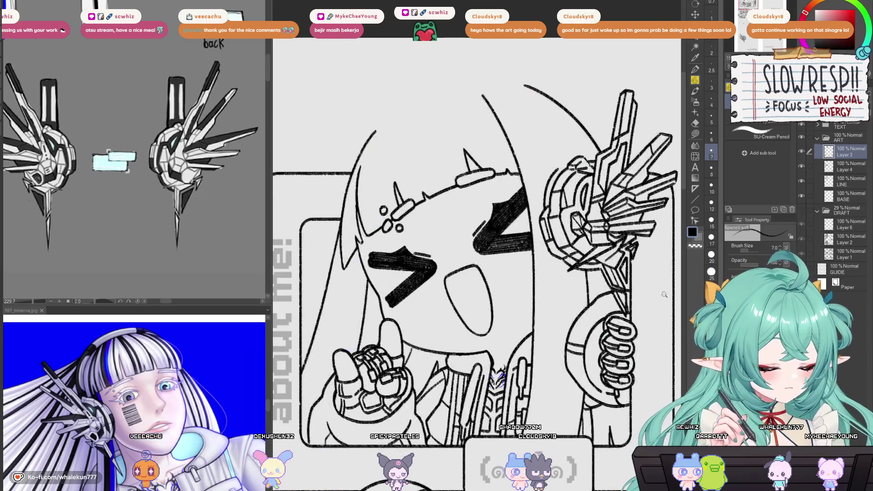
- Mirror the whole page and pan down to the loose headphone sketch beside FAQ
scroll(533, 341, "down", 5)
key("h")
key("h")
mouse_move(575, 487)
left_mouse_down()
mouse_move(562, 402)
mouse_move(493, 406)
left_mouse_up()
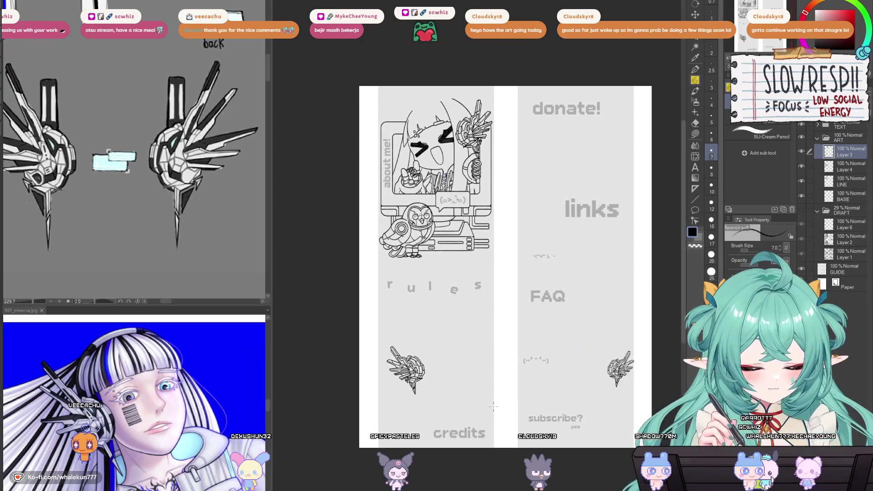
scroll(493, 405, "up", 2)
mouse_move(662, 370)
left_mouse_down()
mouse_move(609, 305)
mouse_move(546, 262)
mouse_move(469, 252)
left_mouse_up()
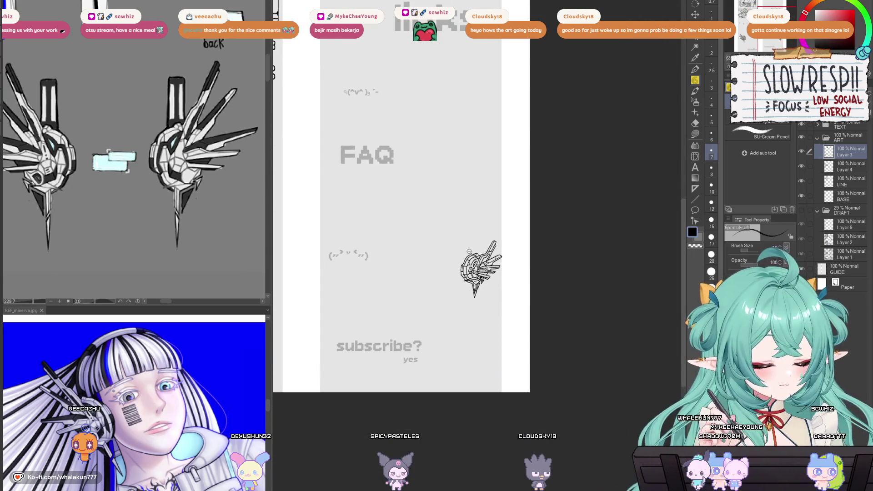
scroll(469, 252, "up", 4)
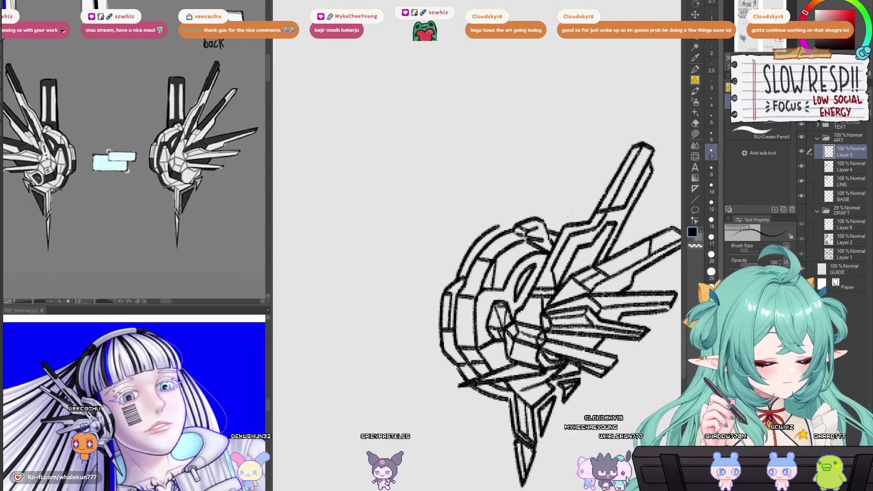
- Begin inking the headphone with the pencil, undoing a rough upper-left arc stroke
key("m")
scroll(559, 273, "down", 3)
mouse_move(586, 125)
left_mouse_down()
mouse_move(584, 400)
mouse_move(643, 132)
left_mouse_up()
key("ctrl+d")
key("p")
scroll(568, 195, "up", 2)
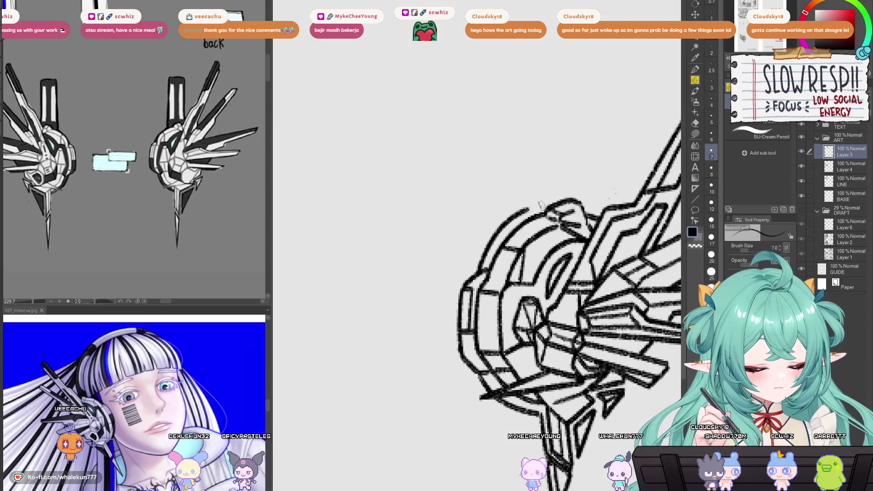
mouse_move(527, 207)
left_mouse_down()
mouse_move(474, 265)
mouse_move(527, 207)
mouse_move(477, 266)
mouse_move(476, 378)
left_mouse_up()
key("ctrl+z")
key("ctrl+z")
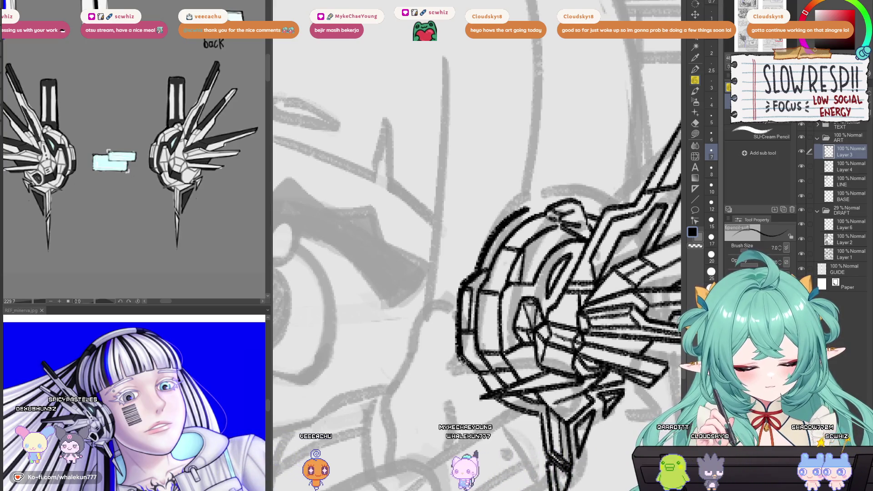
- Ink bold lines on the headphone's lower-left edge, lower-right wing, upper spike and top edge
scroll(477, 245, "down", 5)
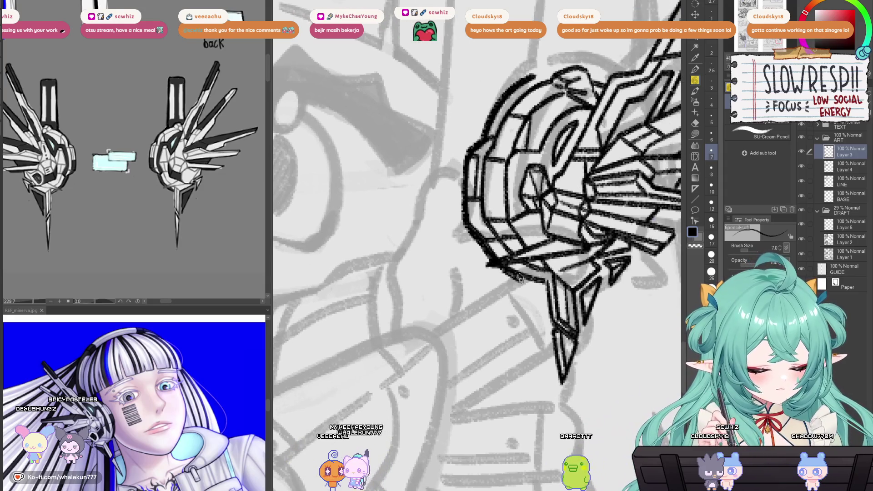
left_click_drag(489, 266, 545, 285)
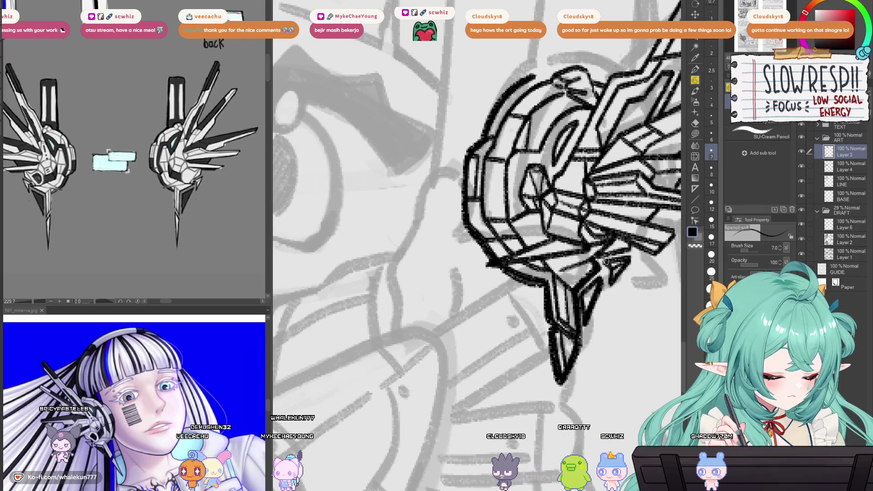
left_click_drag(612, 272, 584, 298)
mouse_move(591, 262)
left_mouse_down()
mouse_move(632, 259)
mouse_move(596, 266)
mouse_move(595, 306)
left_mouse_up()
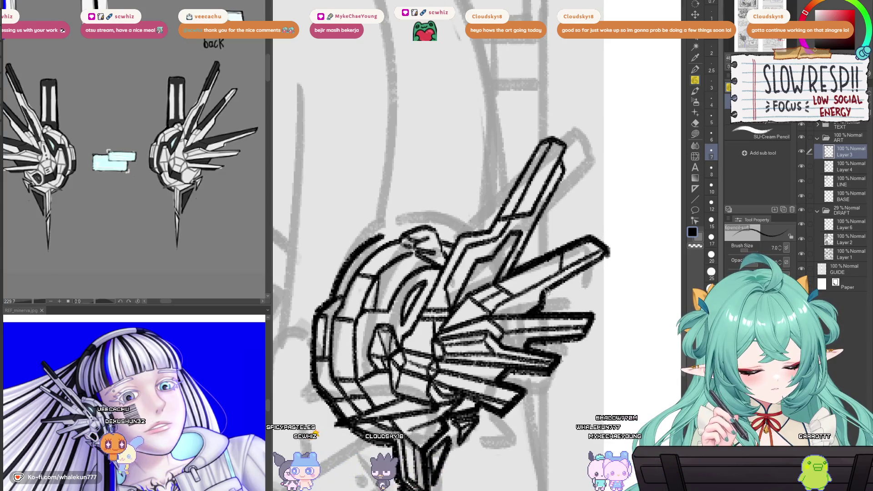
left_click_drag(596, 241, 593, 273)
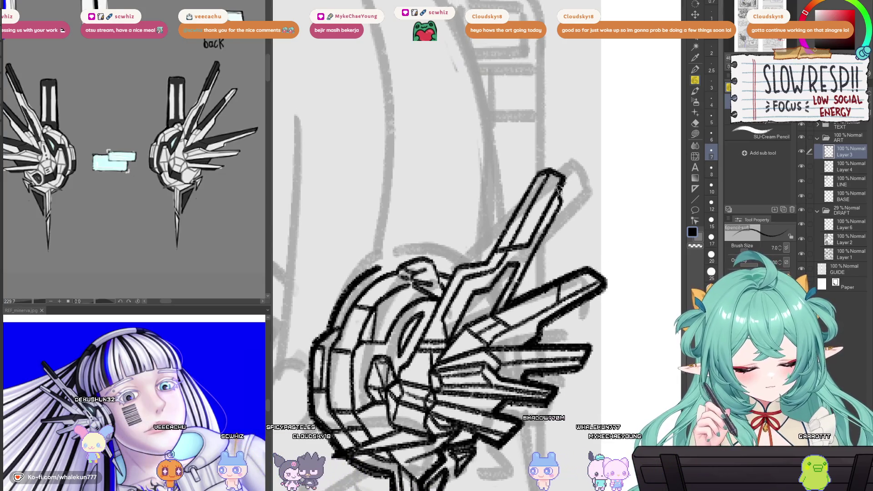
mouse_move(564, 200)
left_mouse_down()
mouse_move(528, 270)
mouse_move(539, 284)
left_mouse_up()
left_click_drag(461, 279, 500, 275)
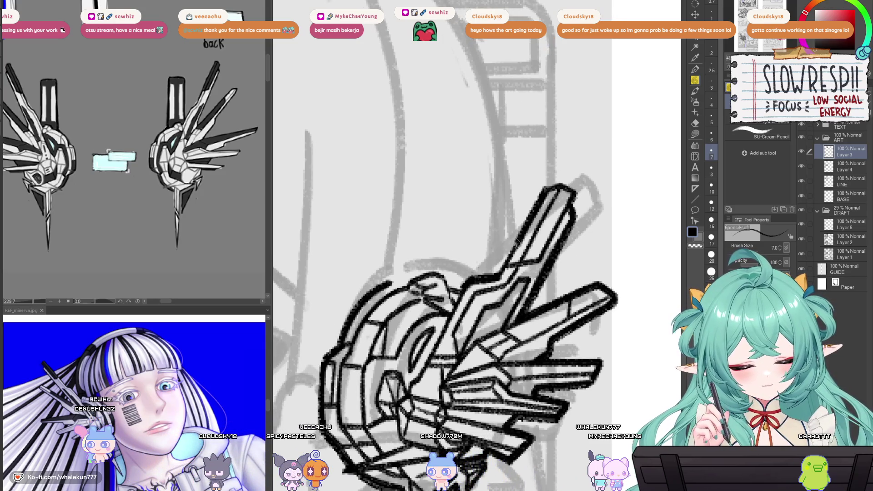
scroll(581, 200, "down", 6)
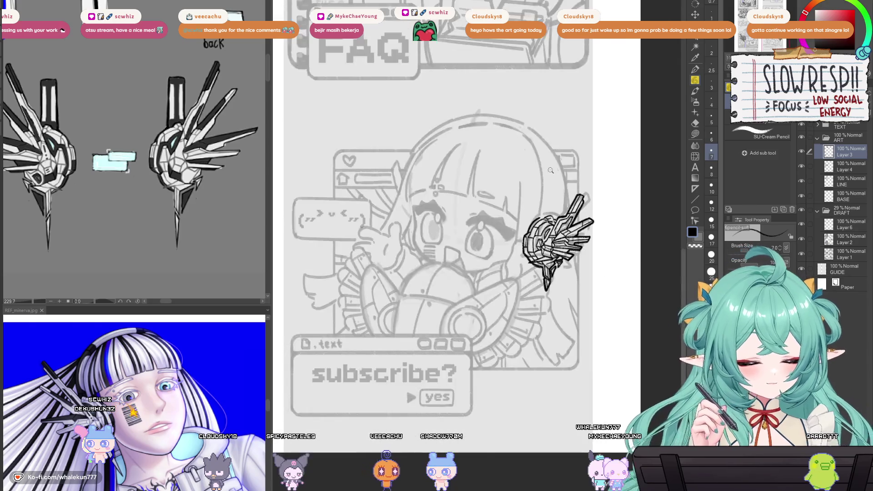
- Add short detail strokes inside the headphone's small central rectangle
scroll(582, 311, "up", 6)
scroll(428, 210, "up", 4)
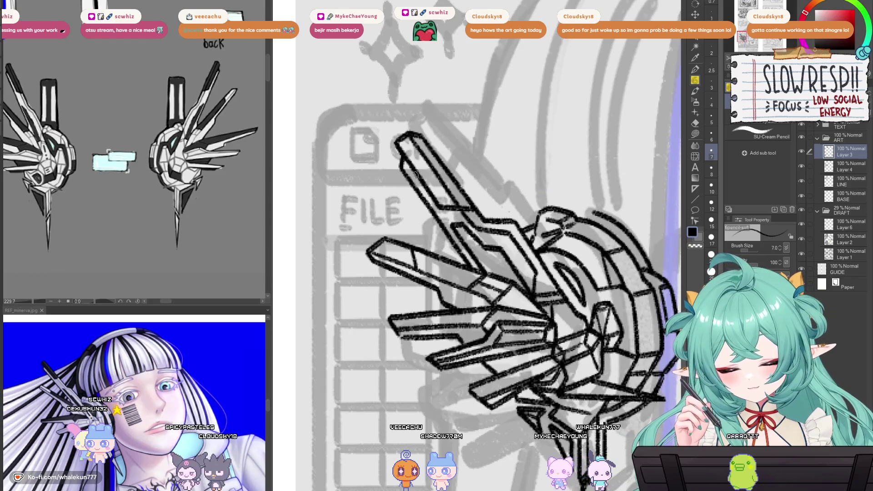
scroll(469, 296, "down", 4)
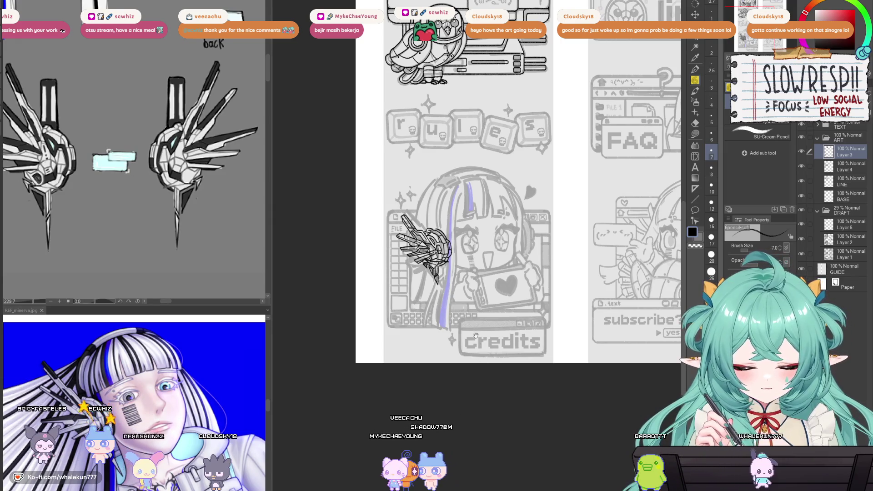
scroll(435, 186, "up", 5)
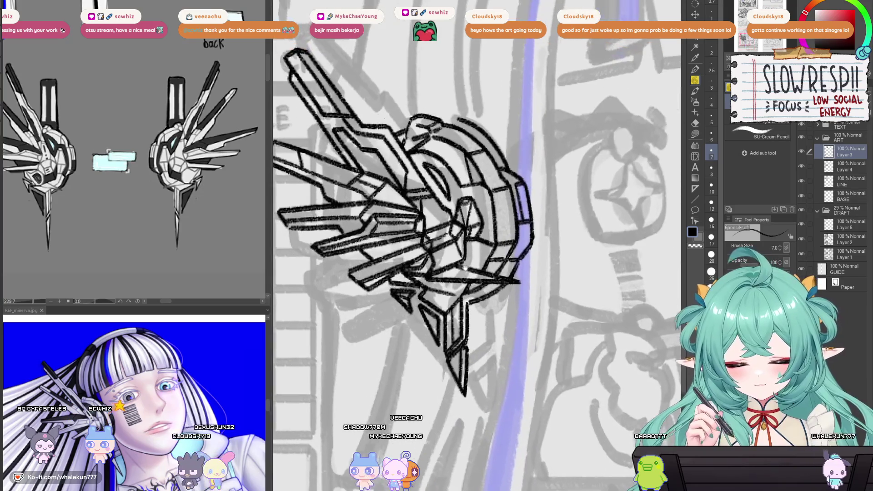
scroll(435, 186, "up", 4)
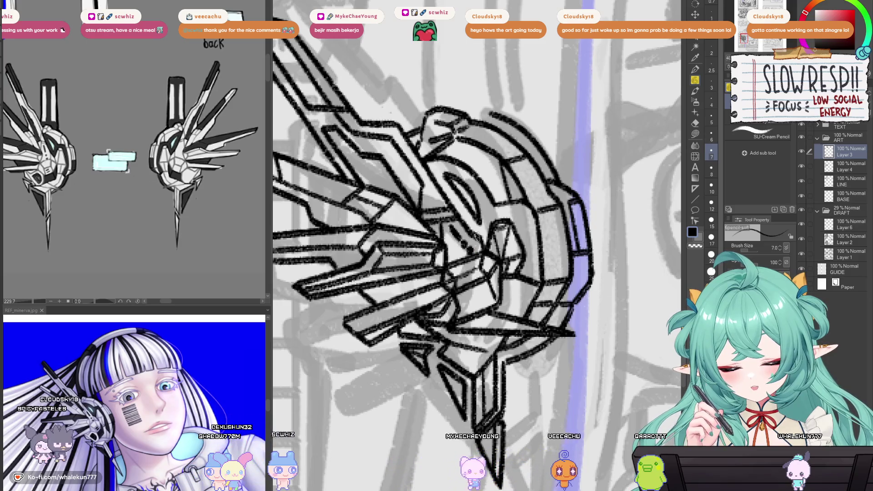
left_click_drag(436, 227, 454, 211)
left_click_drag(487, 273, 507, 286)
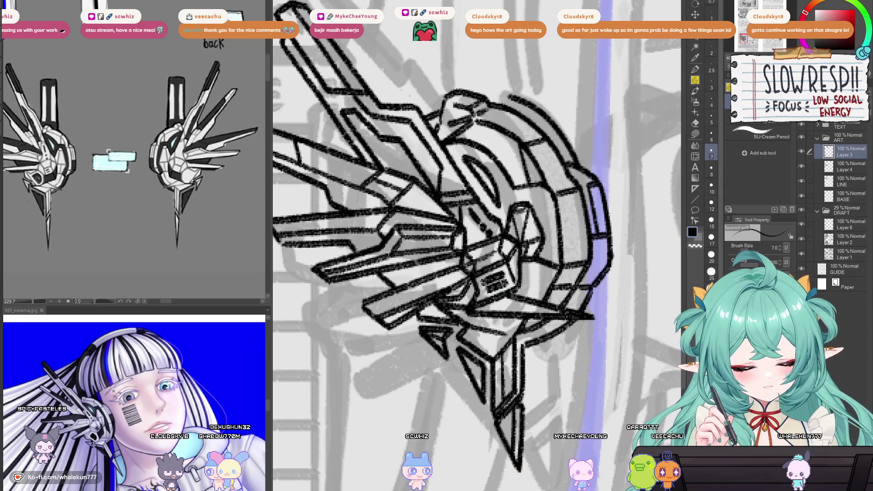
mouse_move(485, 286)
left_mouse_down()
mouse_move(498, 286)
mouse_move(503, 299)
left_mouse_up()
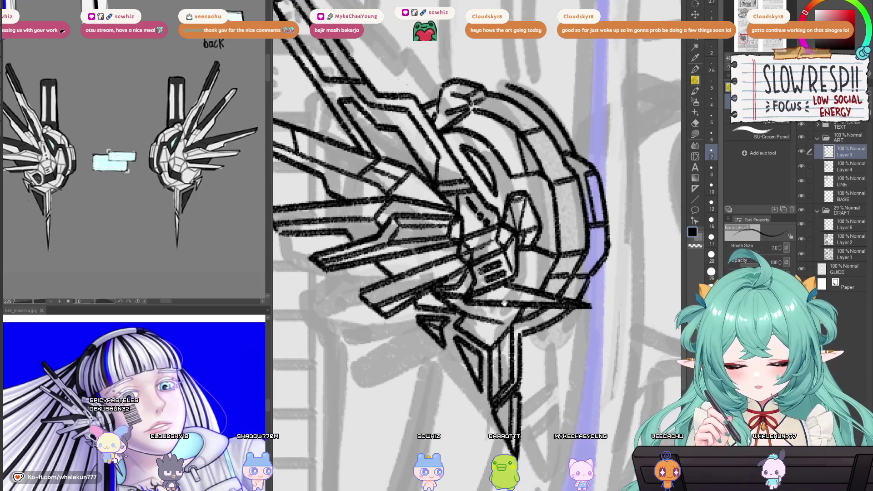
scroll(499, 293, "down", 5)
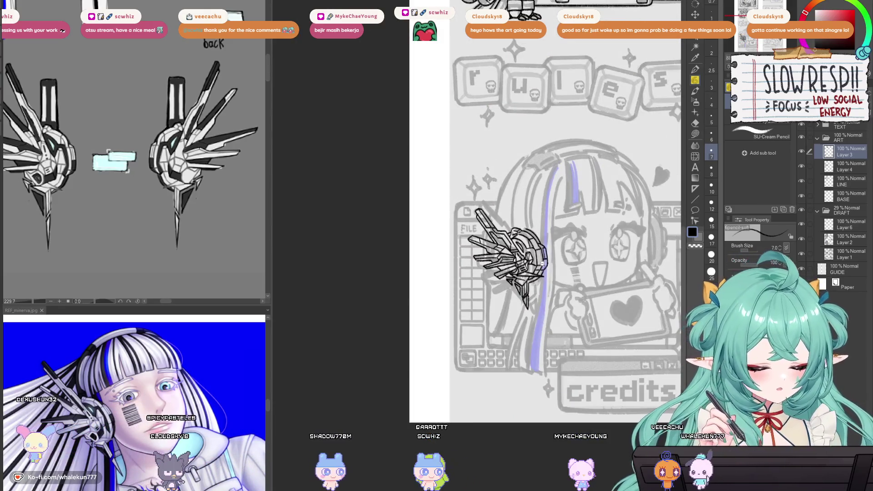
- Pan up to the about-me panel, select Layer 4, and mirror the view of the chibi's face
left_click_drag(543, 263, 507, 291)
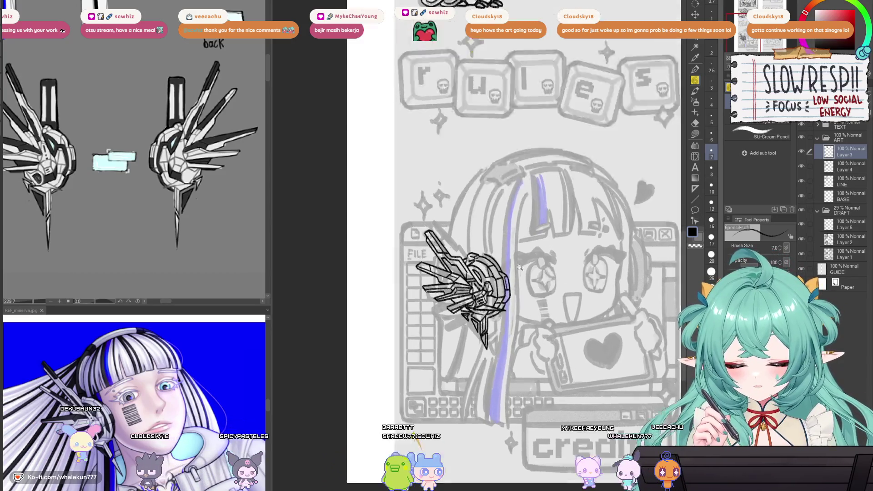
scroll(504, 291, "up", 3)
scroll(506, 287, "down", 4)
scroll(514, 288, "down", 2)
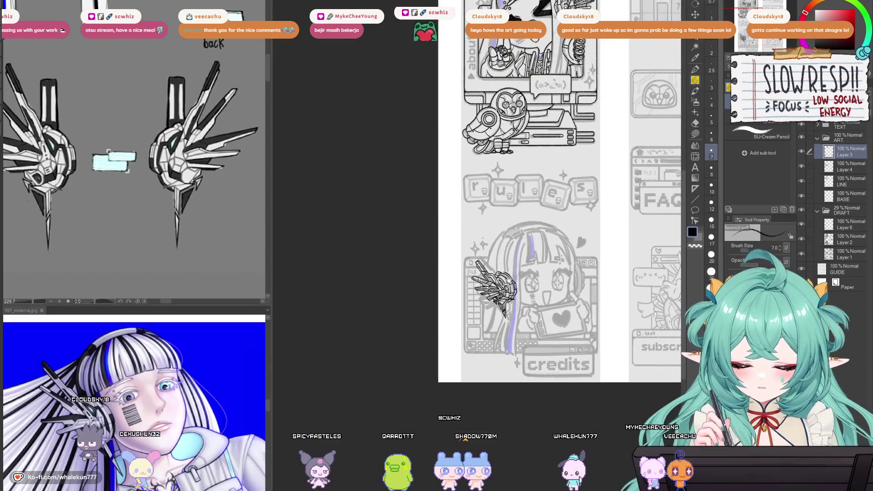
left_click_drag(533, 278, 453, 294)
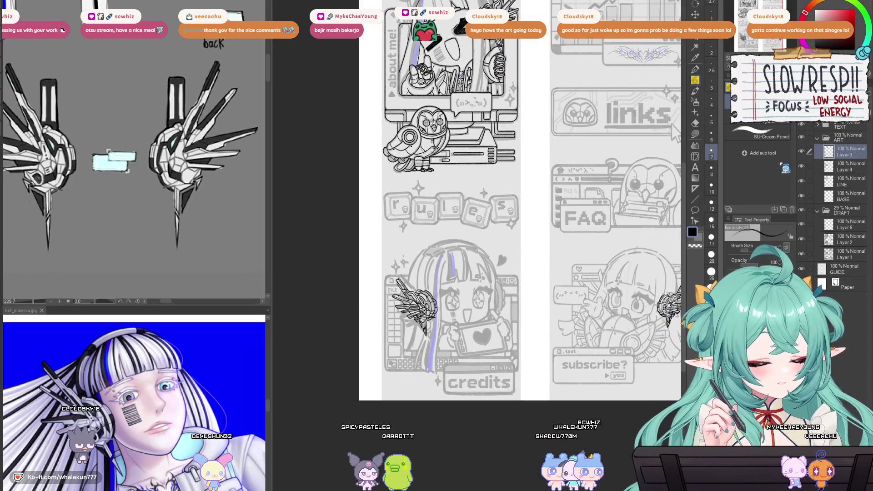
left_click_drag(577, 213, 557, 372)
key("alt+bracketleft")
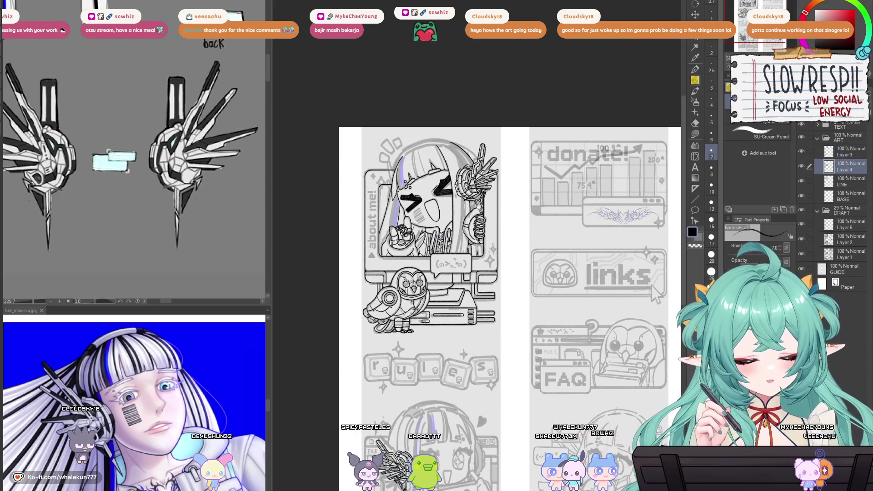
scroll(567, 324, "up", 5)
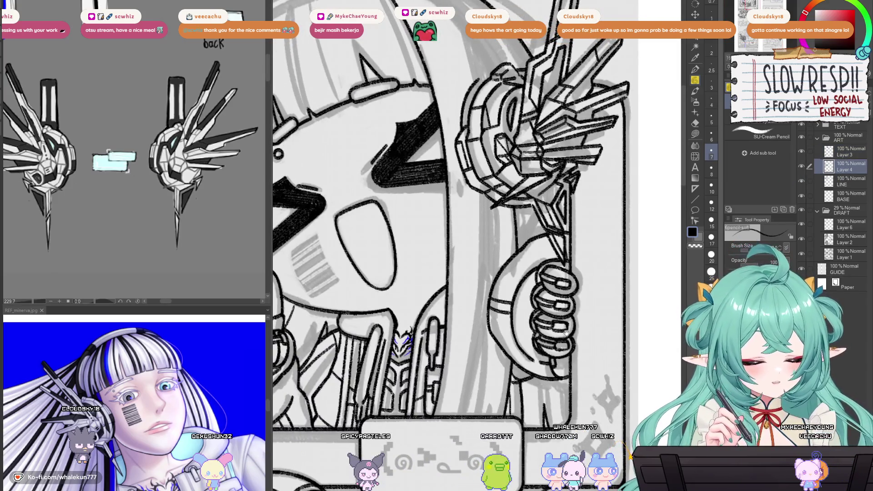
left_click_drag(565, 333, 570, 360)
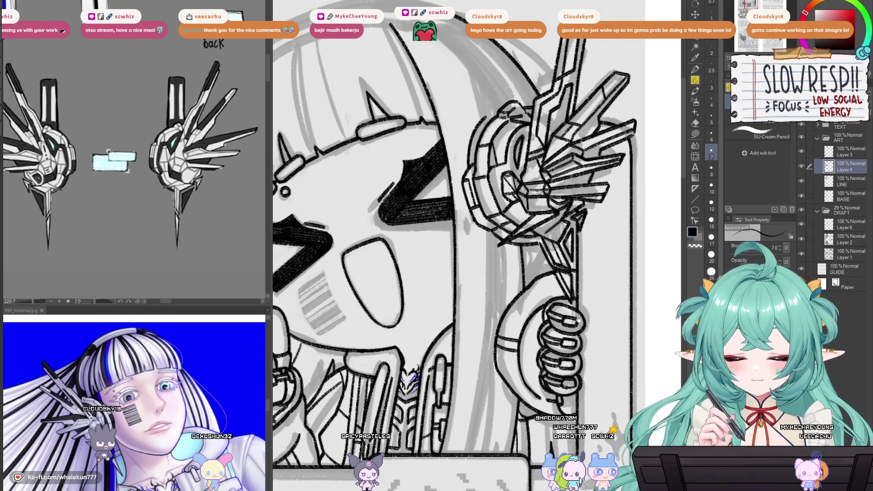
scroll(578, 318, "down", 5)
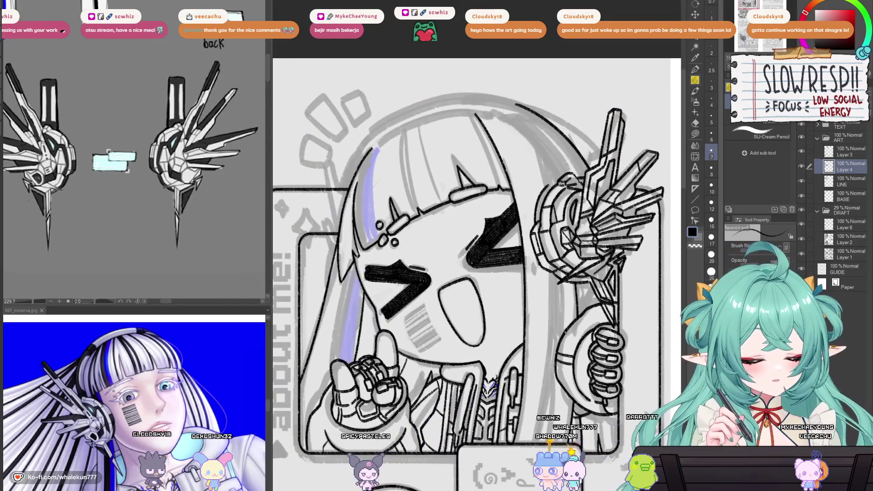
key("h")
left_click(828, 152)
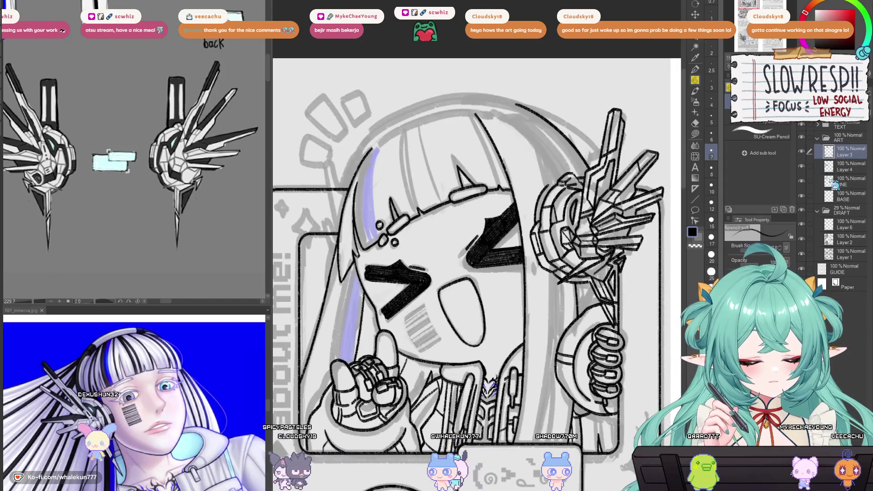
- Unmirror the view and erase the dark arc stroke near the headphone on the LINE layer
key("h")
left_click(841, 170)
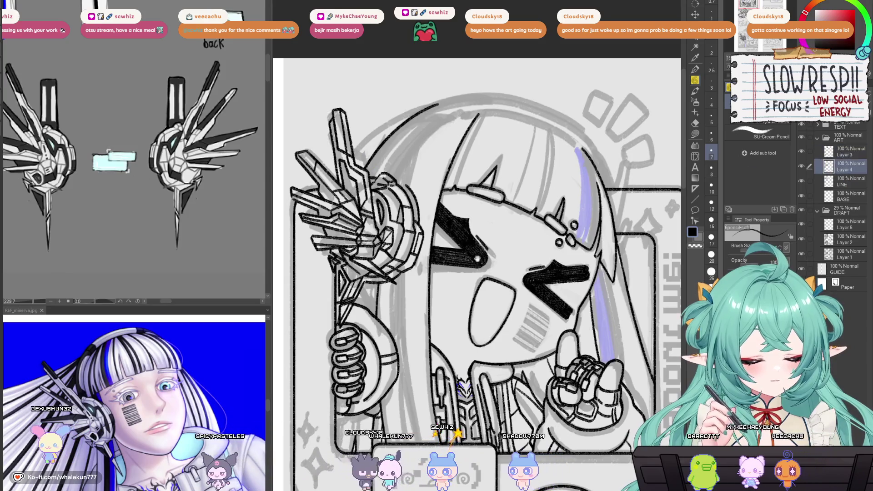
left_click_drag(415, 145, 461, 210)
key("e")
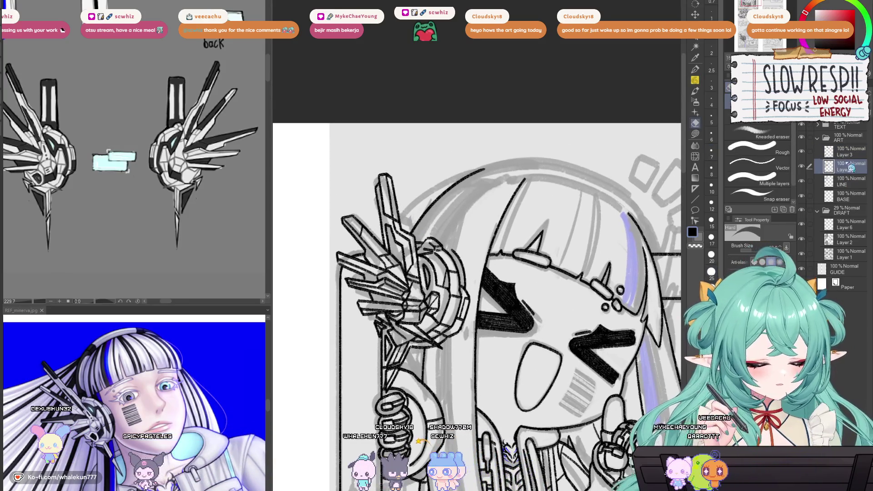
key("alt+bracketleft")
left_click_drag(482, 171, 427, 221)
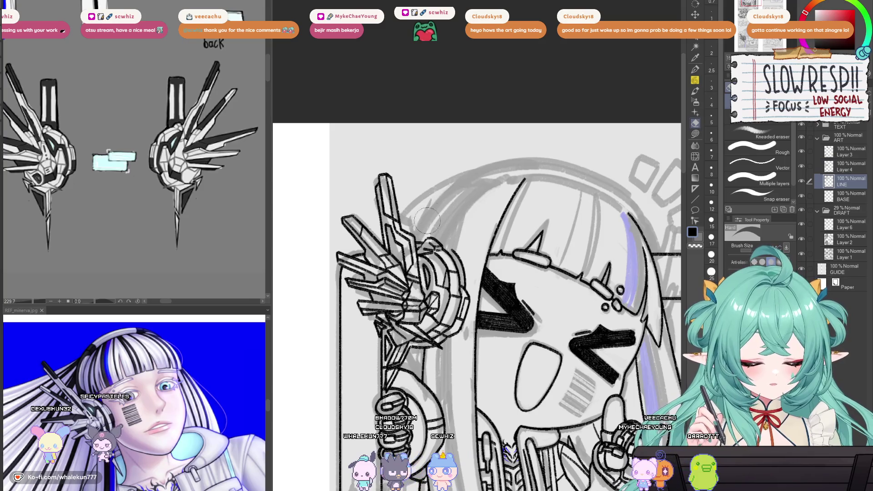
- On Layer 3, lasso-delete the old headphone lines and paste the detailed headphone onto a new layer
left_click(843, 154)
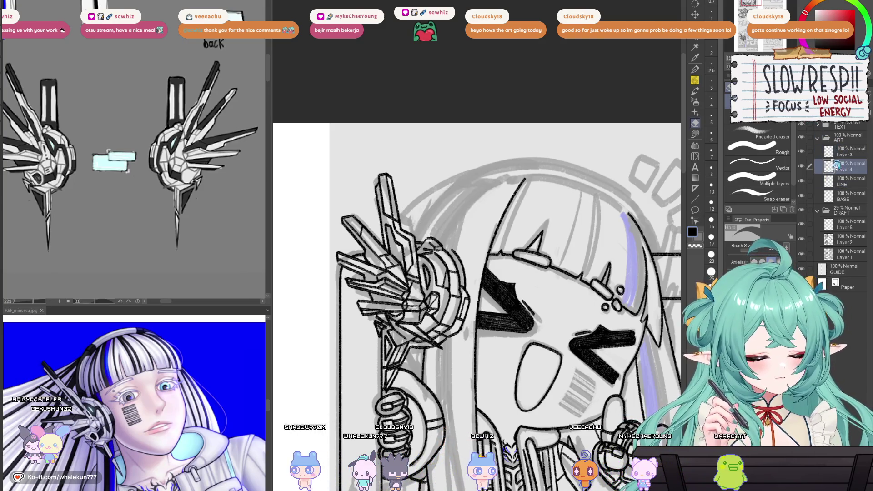
key("m")
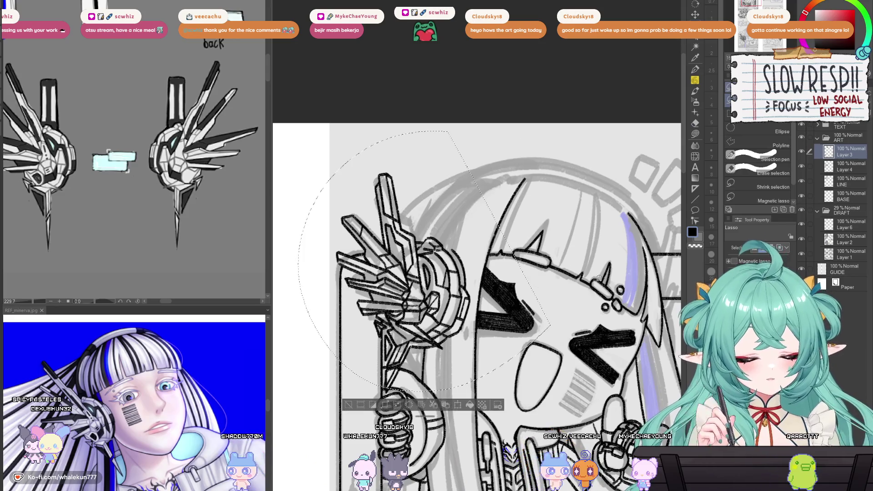
key("Delete")
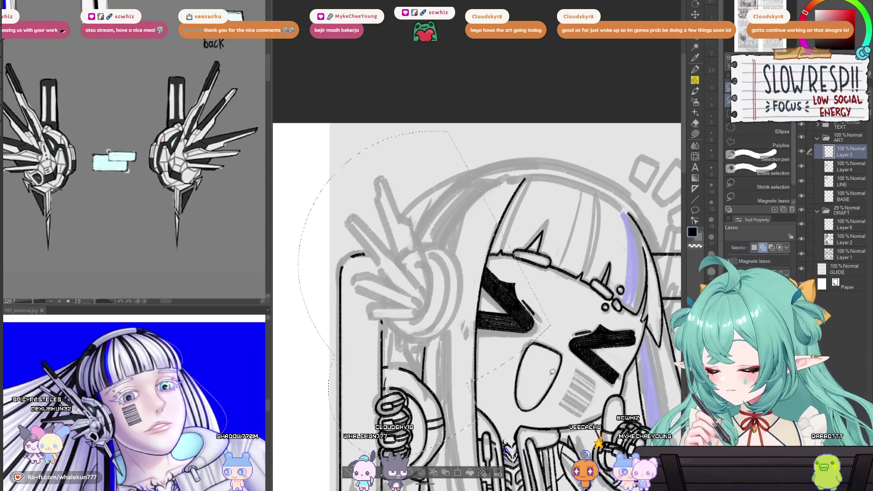
key("ctrl+v")
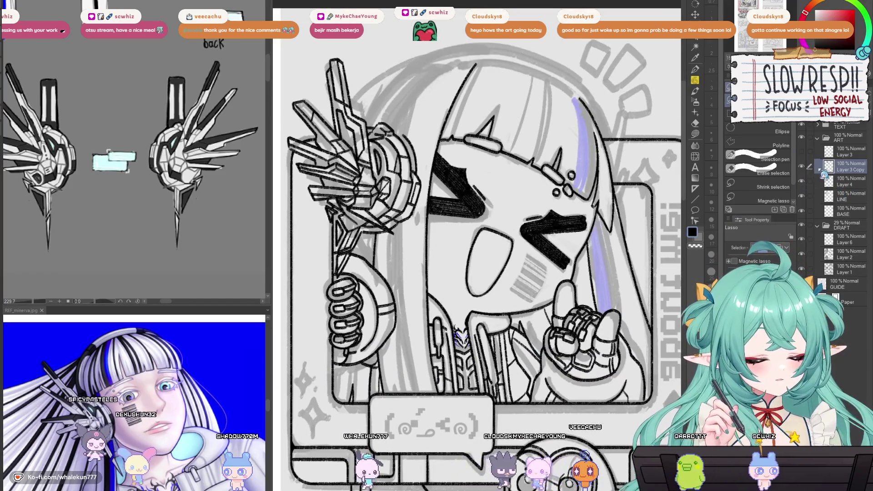
- Zoom in on the hair and ink a long curved hair strand
key("p")
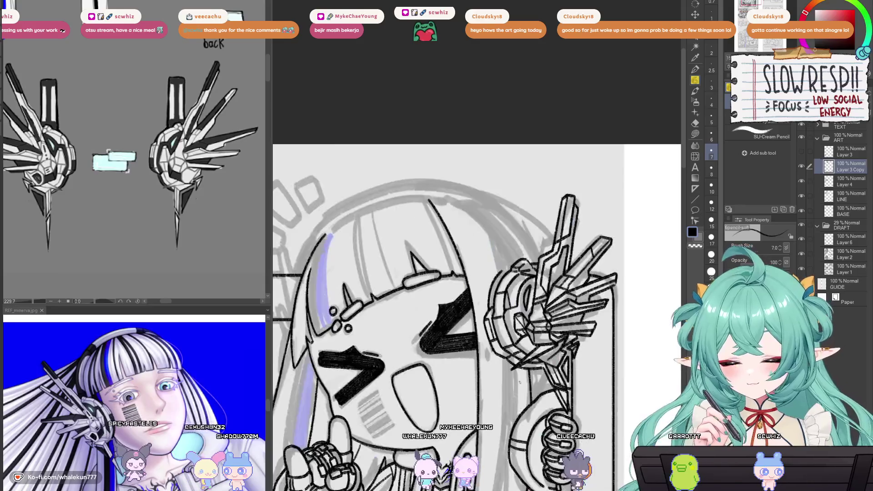
key("ctrl+plus")
key("ctrl+plus")
key("ctrl+plus")
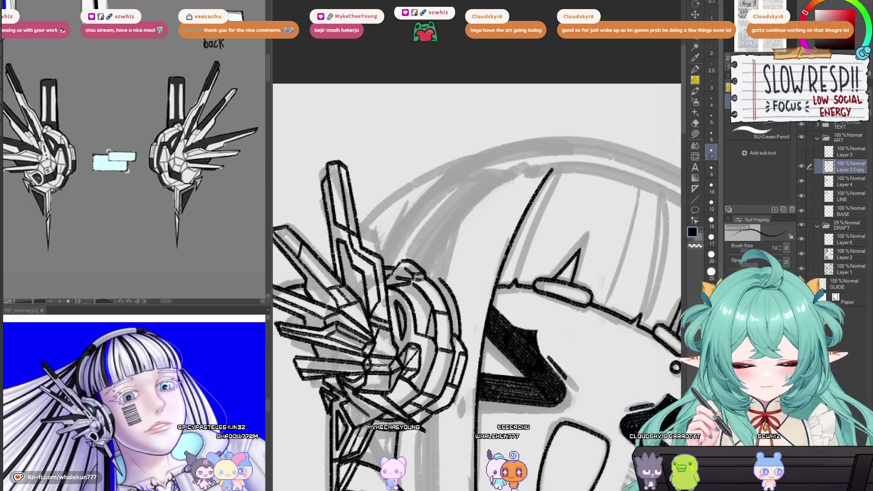
left_click_drag(475, 256, 473, 277)
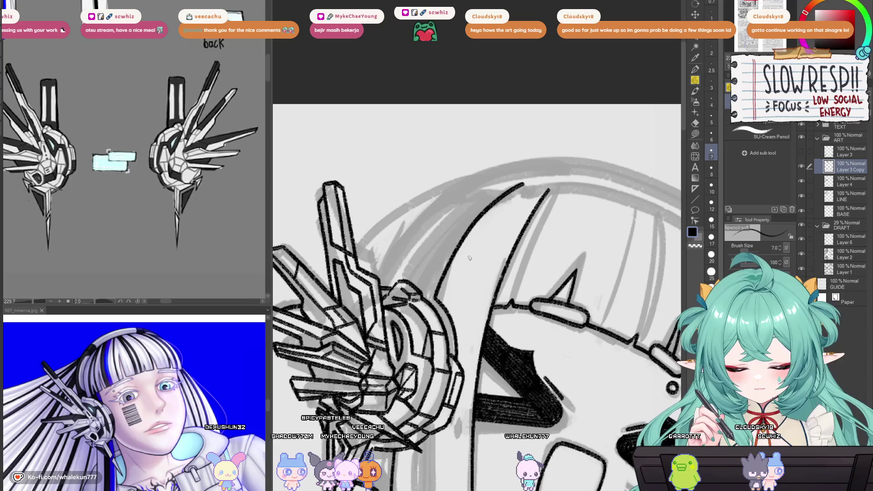
left_click_drag(474, 257, 476, 261)
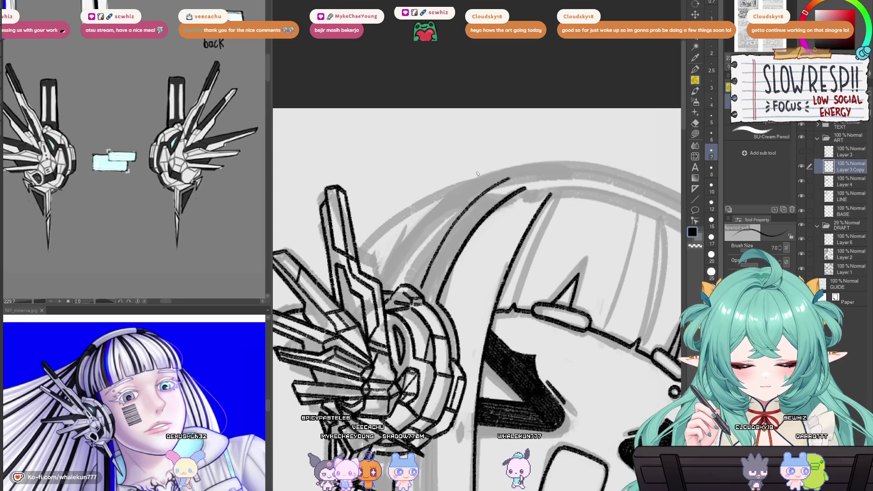
left_click_drag(464, 178, 384, 274)
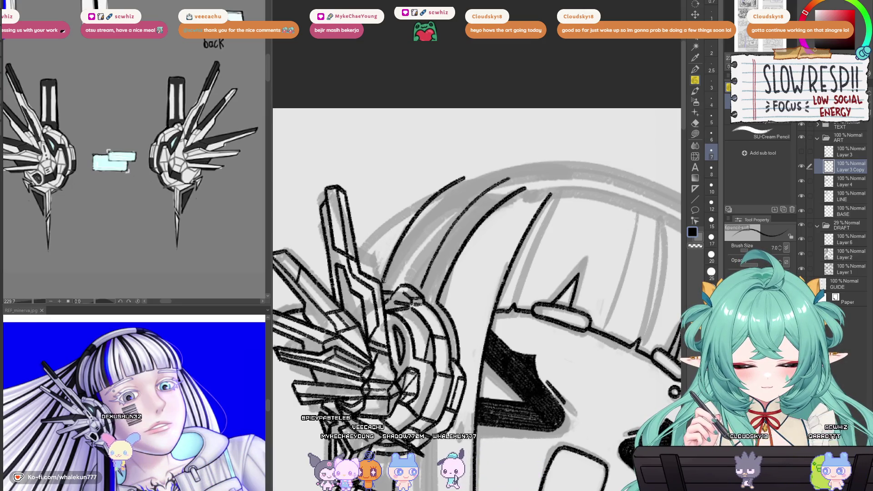
key("h")
key("h")
mouse_move(473, 307)
left_mouse_down()
mouse_move(500, 294)
mouse_move(470, 349)
left_mouse_up()
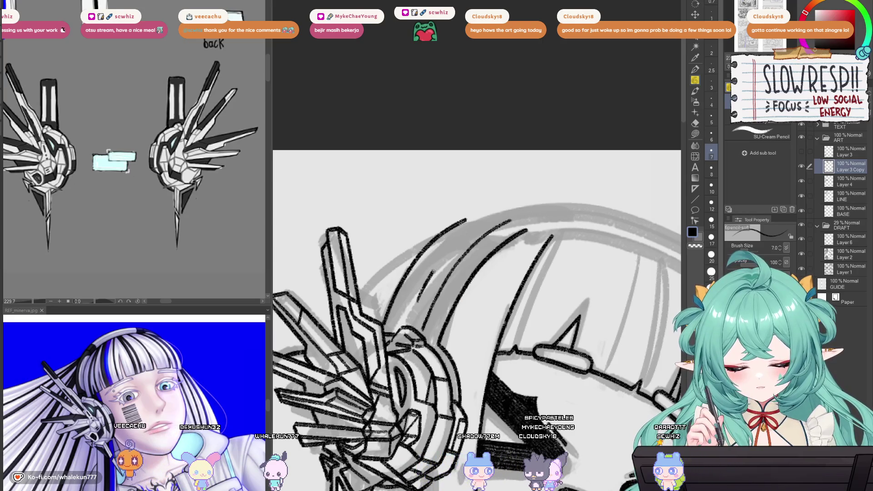
- Add short strokes to the top hair arcs and extend hair lines down toward the face
left_click_drag(470, 229, 498, 224)
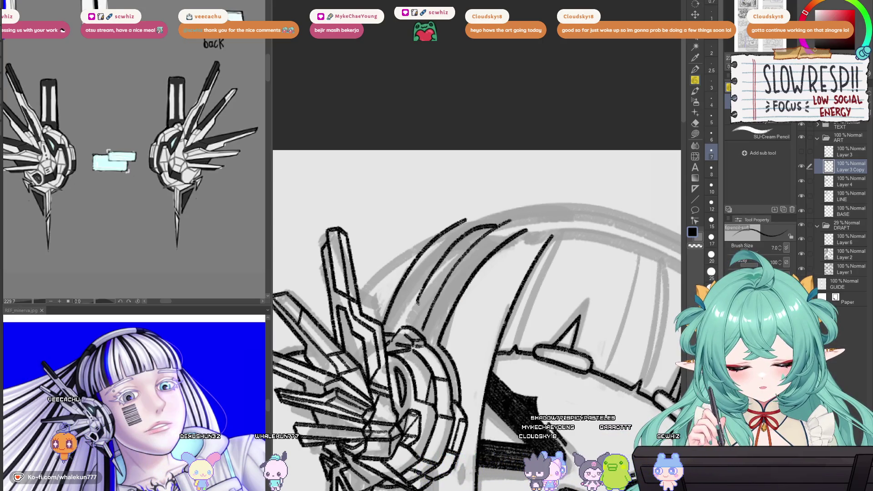
left_click_drag(419, 294, 440, 332)
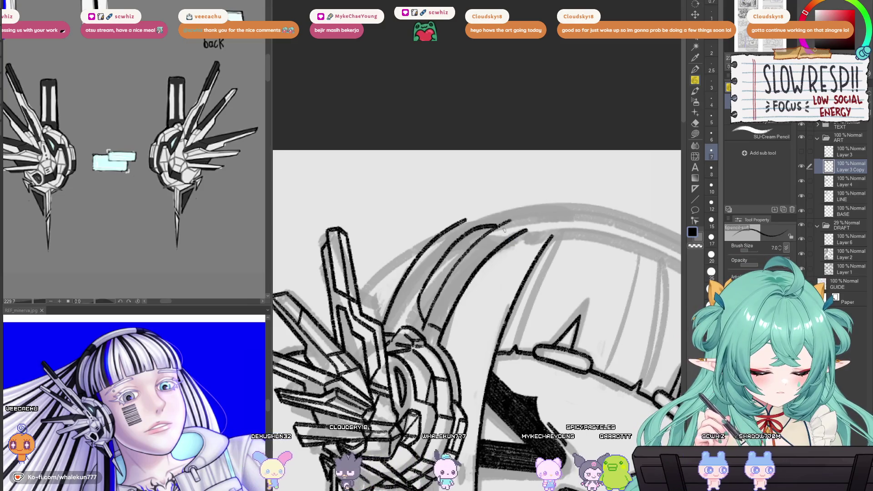
key("h")
key("h")
left_click_drag(490, 366, 511, 305)
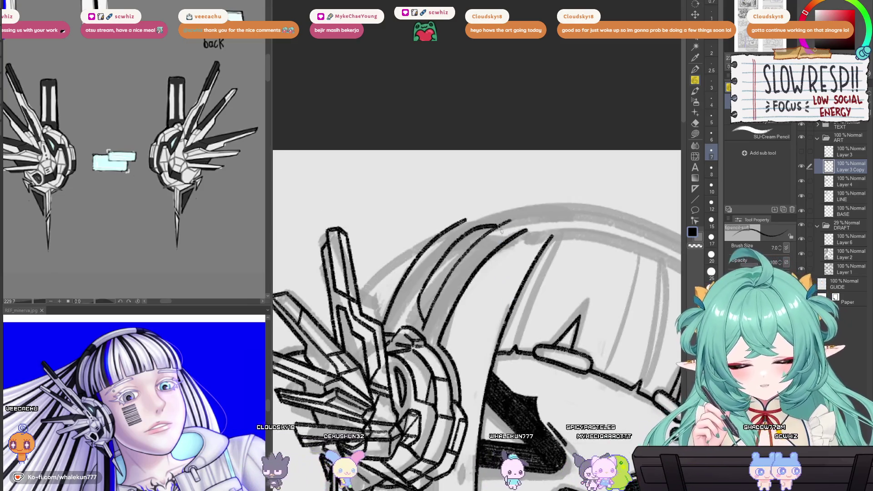
left_click_drag(499, 226, 507, 241)
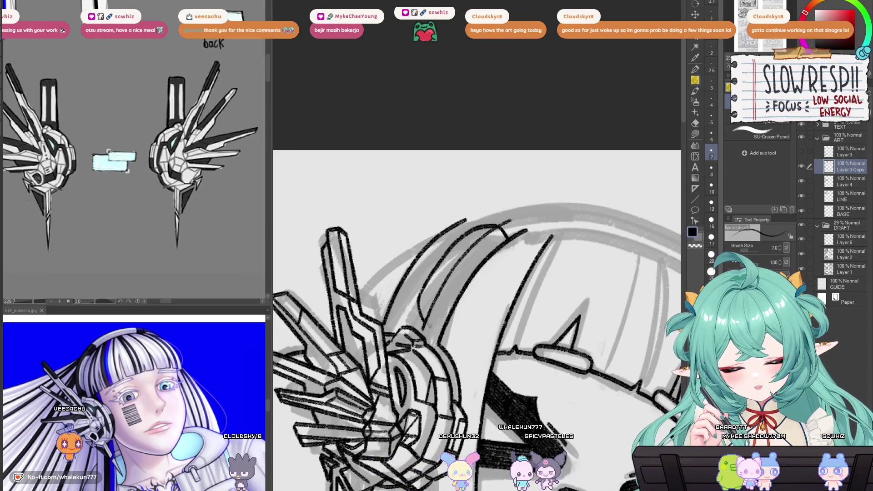
left_click_drag(486, 269, 486, 288)
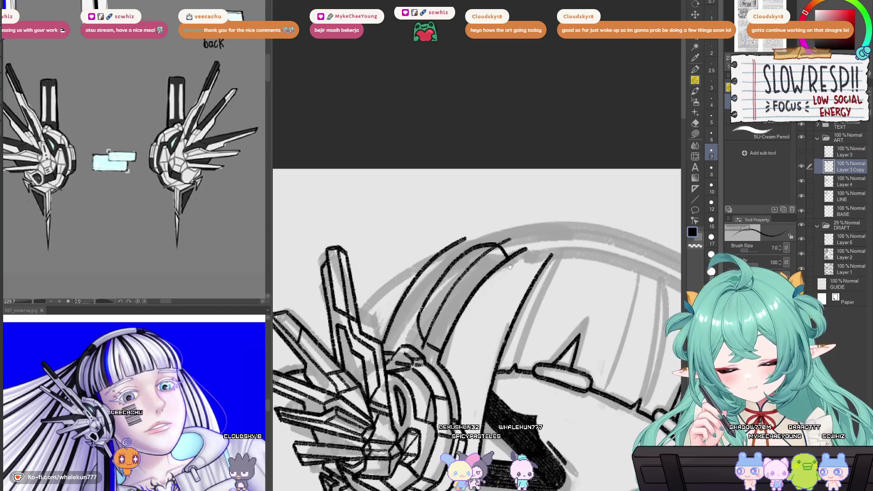
left_click_drag(535, 257, 485, 242)
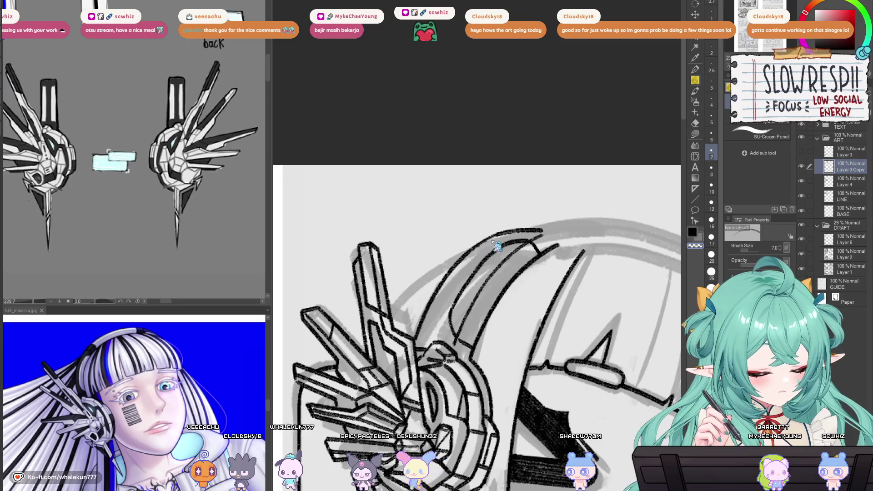
left_click_drag(439, 297, 469, 273)
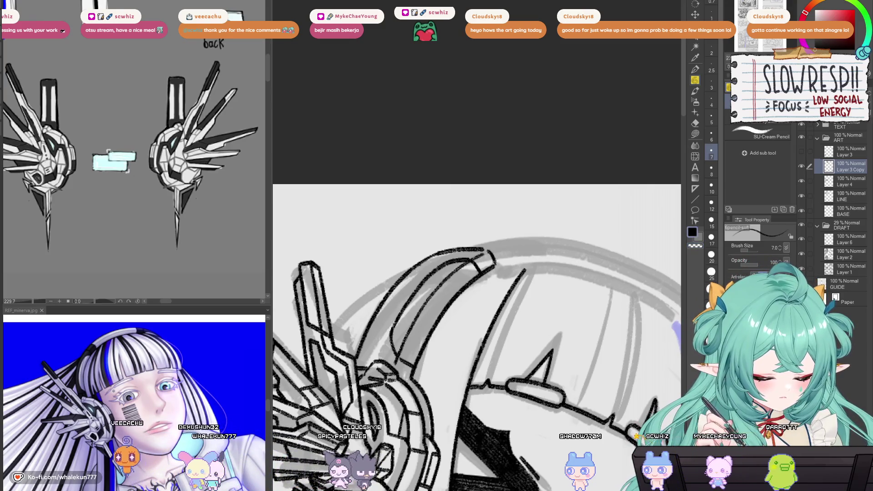
- Try redrawing the top-of-head outline where it meets the headband
scroll(485, 251, "down", 4)
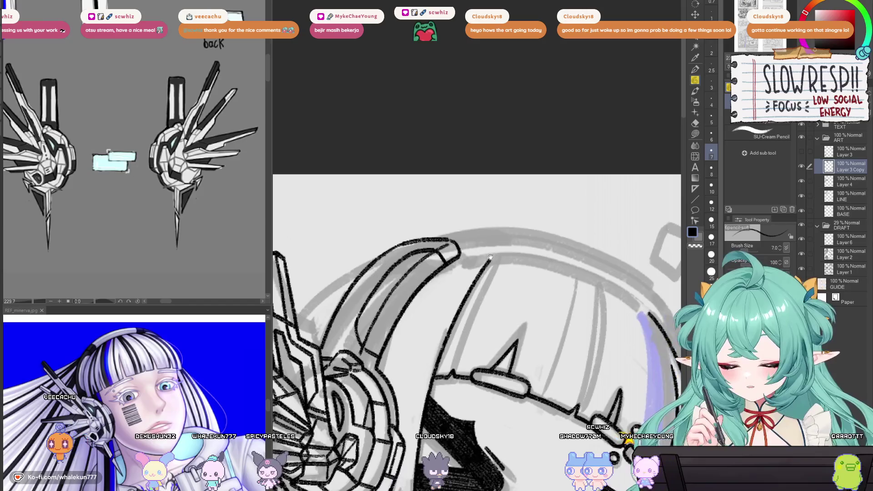
key("h")
key("h")
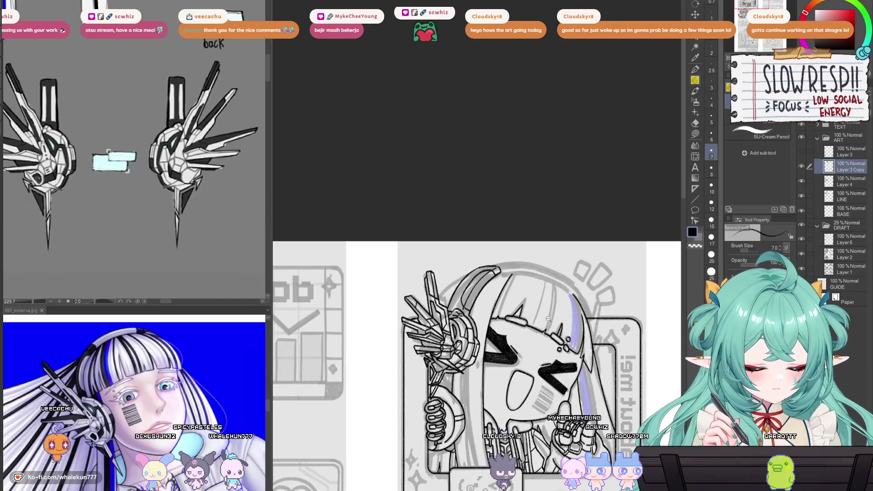
scroll(566, 317, "up", 2)
key("h")
scroll(397, 287, "up", 1)
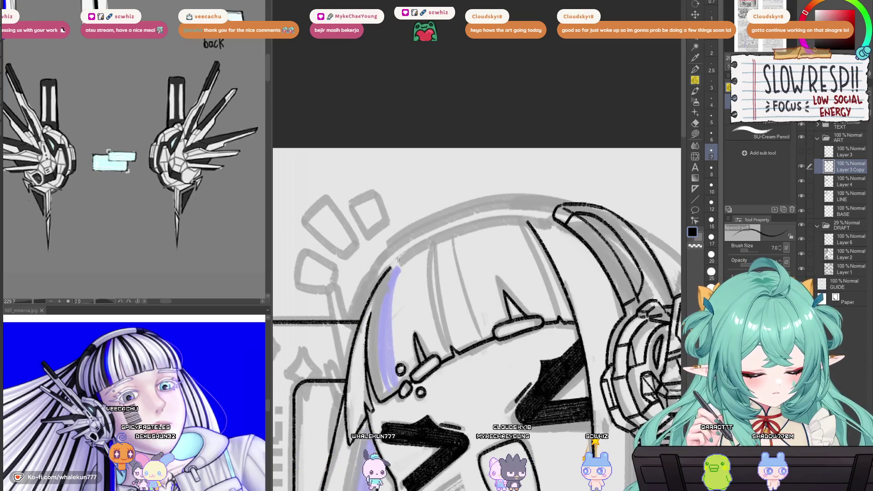
key("ctrl+z")
mouse_move(402, 257)
left_mouse_down()
mouse_move(457, 225)
mouse_move(516, 214)
left_mouse_up()
key("ctrl+z")
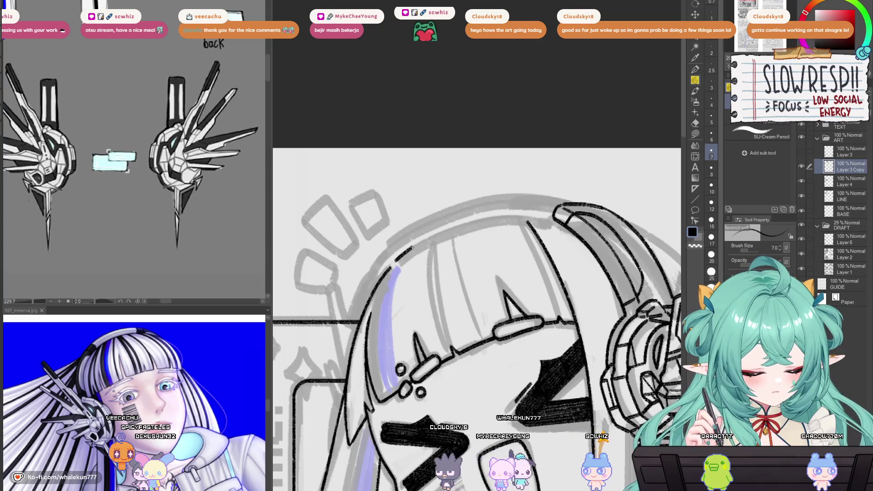
left_click_drag(397, 262, 555, 223)
- Undo the rejected head outline and create a new Layer 5 above Layer 3 Copy
key("h")
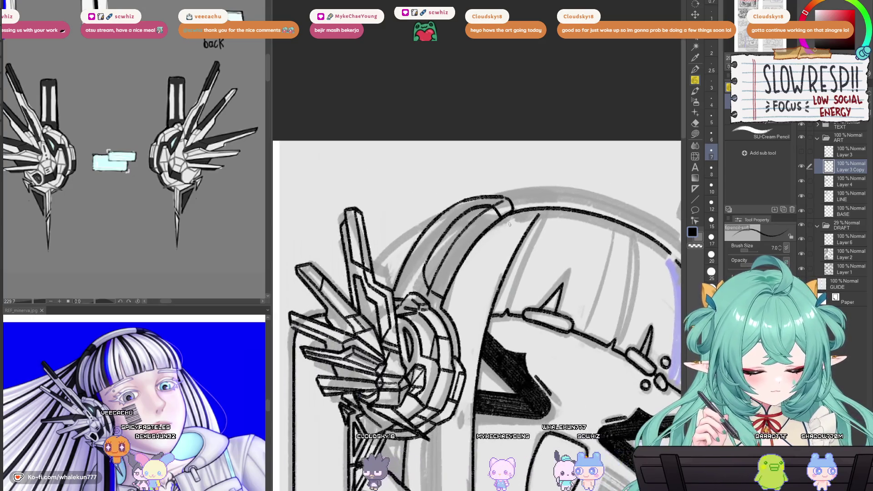
key("h")
key("ctrl+z")
key("ctrl+shift+n")
left_click_drag(442, 245, 497, 252)
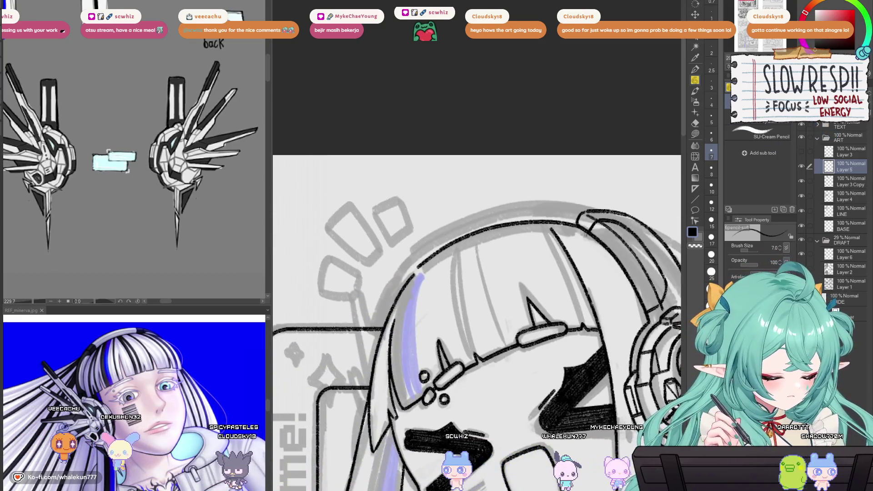
- Try duplicating Layer 5 and nudging the copy upward, then undo the attempt
key("h")
key("k")
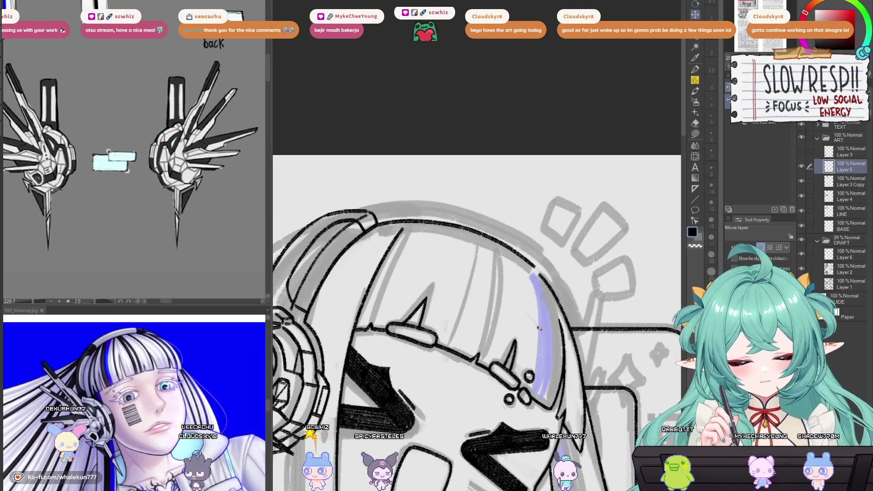
key("e")
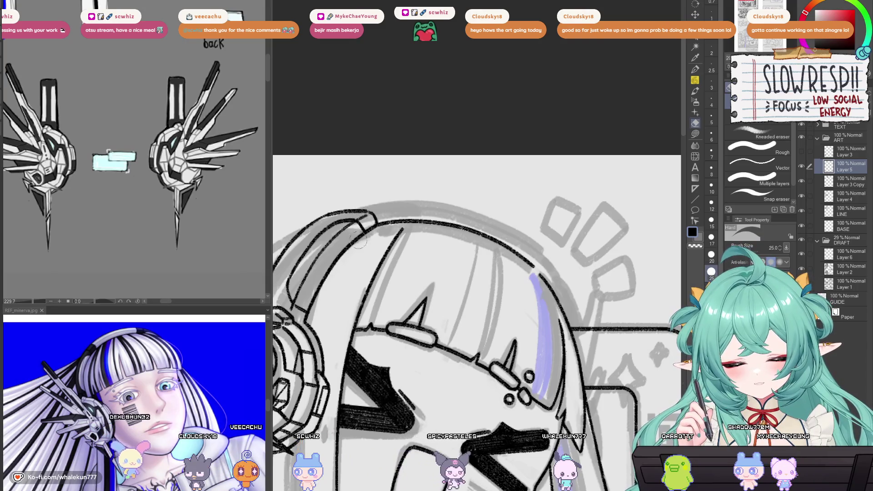
key("h")
key("ctrl+j")
key("k")
left_click_drag(527, 282, 528, 281)
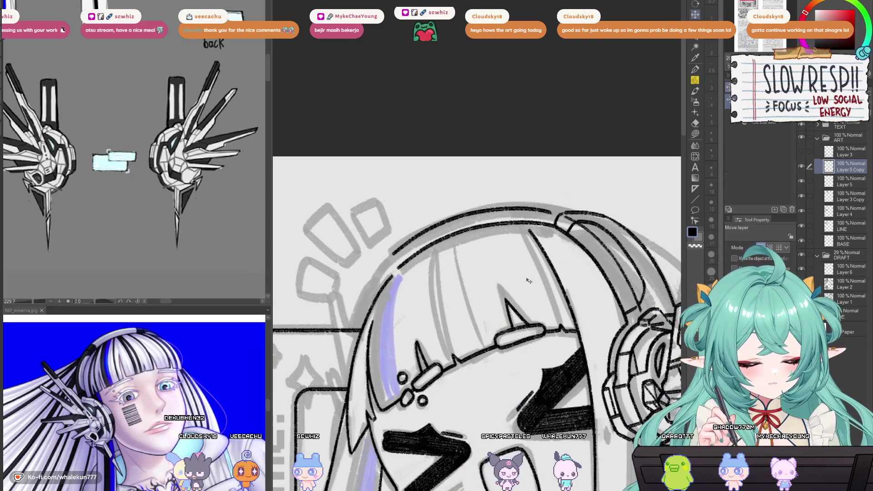
key("ctrl+z")
key("ctrl+z")
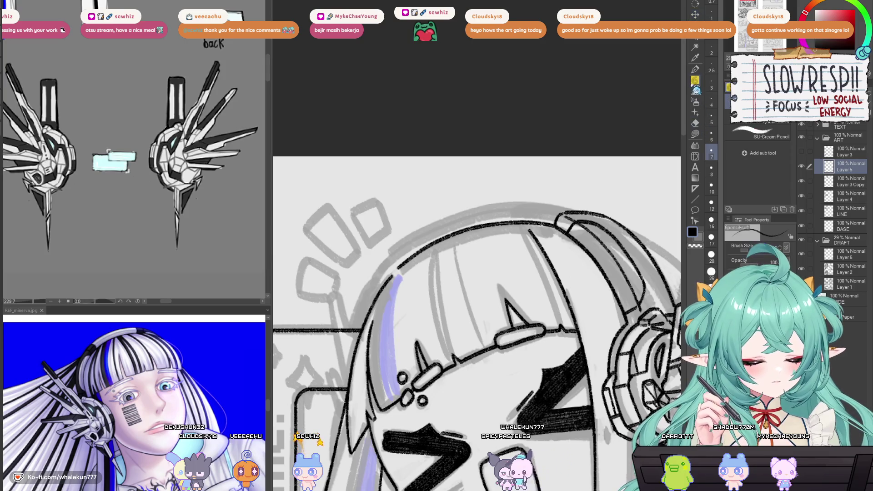
- Duplicate Layer 5 again, shift the copy up, and merge it down to double the headband line
scroll(418, 241, "up", 2)
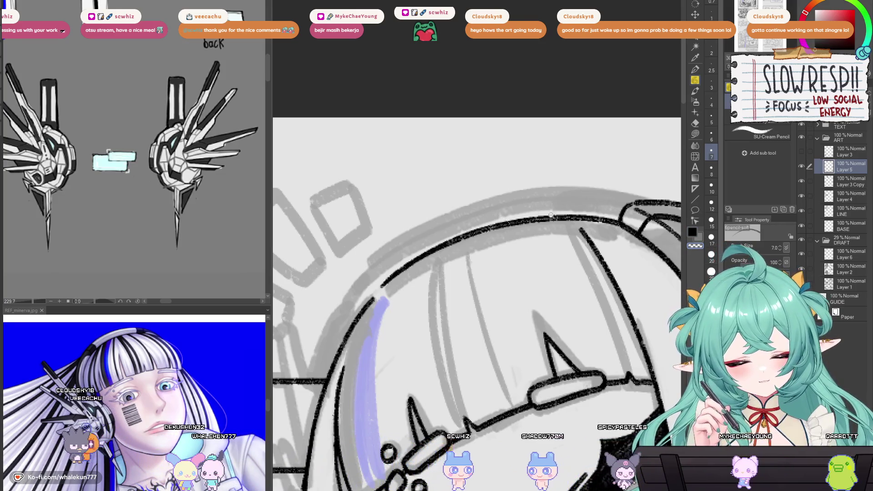
scroll(550, 215, "down", 3)
scroll(486, 215, "up", 5)
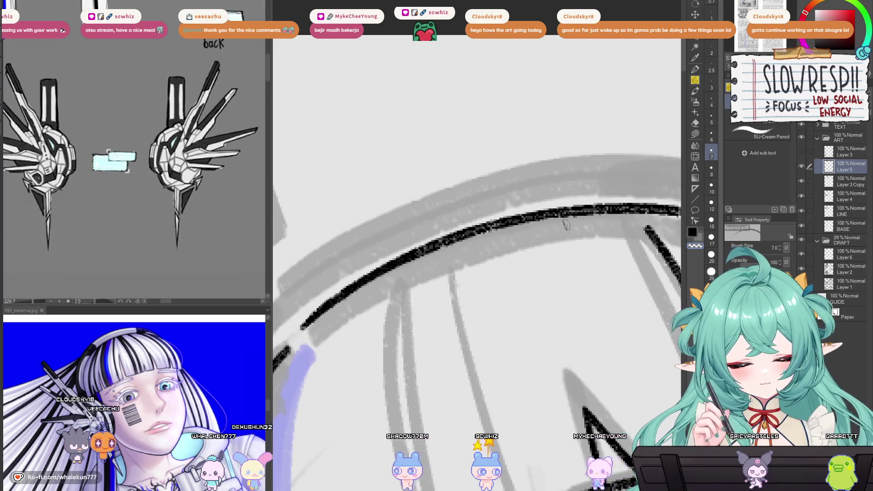
scroll(509, 231, "down", 3)
scroll(527, 229, "up", 3)
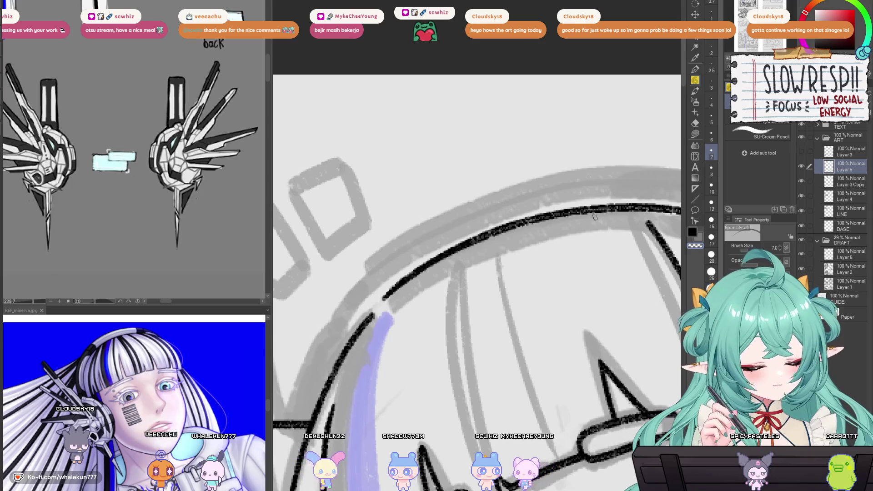
scroll(539, 231, "down", 2)
scroll(542, 251, "up", 1)
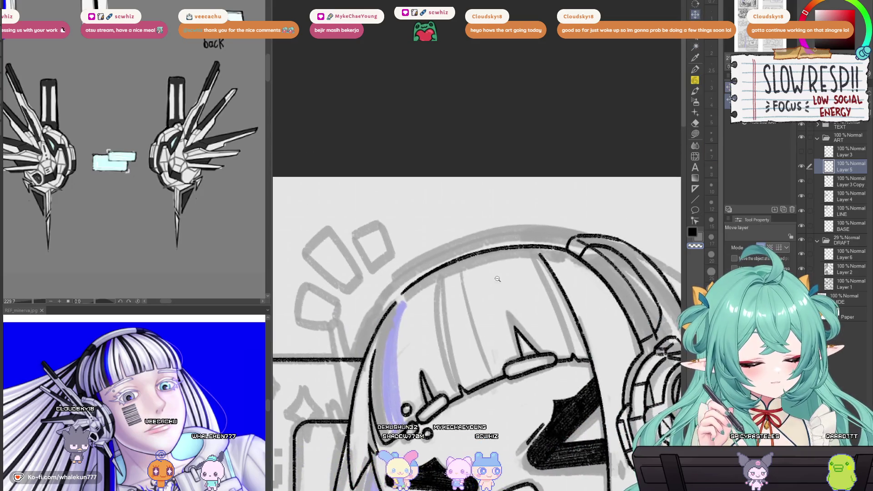
scroll(497, 279, "up", 2)
key("ctrl+j")
mouse_move(507, 302)
left_mouse_down()
mouse_move(501, 286)
mouse_move(509, 281)
mouse_move(501, 279)
left_mouse_up()
scroll(527, 282, "down", 2)
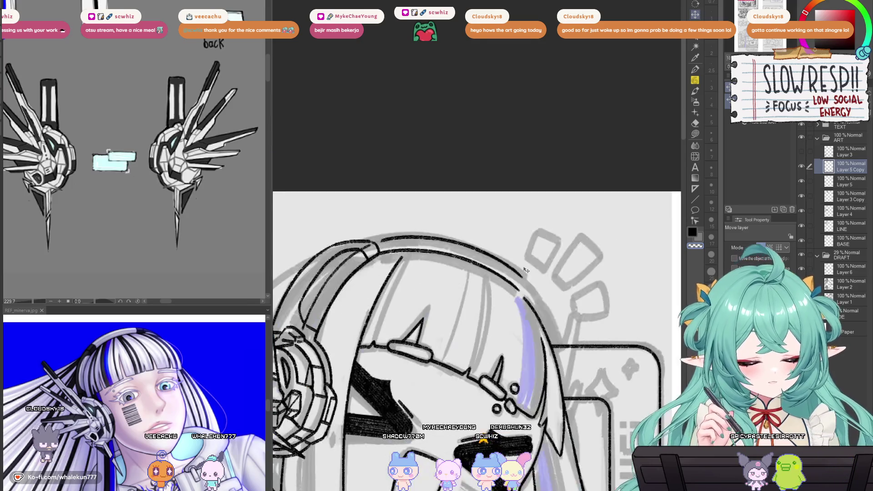
key("h")
key("p")
key("h")
scroll(408, 268, "up", 3)
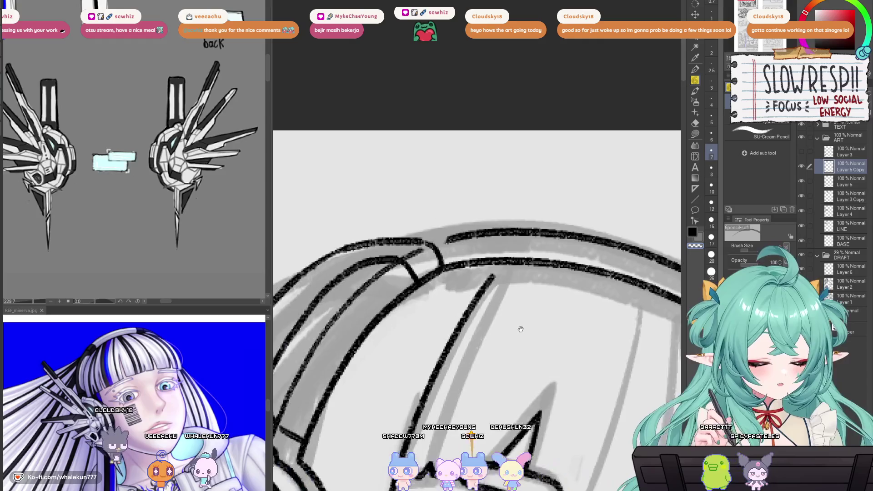
key("ctrl+e")
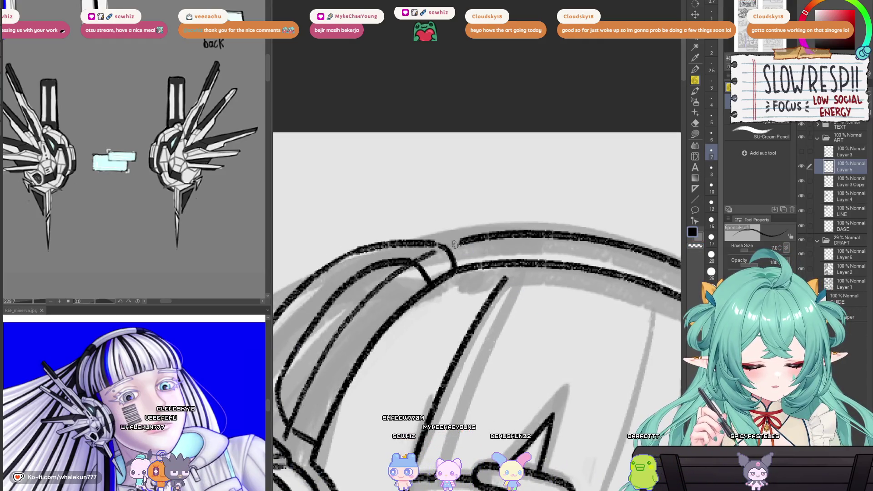
- Redraw the headband's upper outline with the pencil, then add a new Layer 7
left_click_drag(396, 241, 470, 228)
key("ctrl+z")
mouse_move(387, 246)
left_mouse_down()
mouse_move(552, 231)
mouse_move(638, 248)
left_mouse_up()
key("h")
scroll(466, 283, "down", 5)
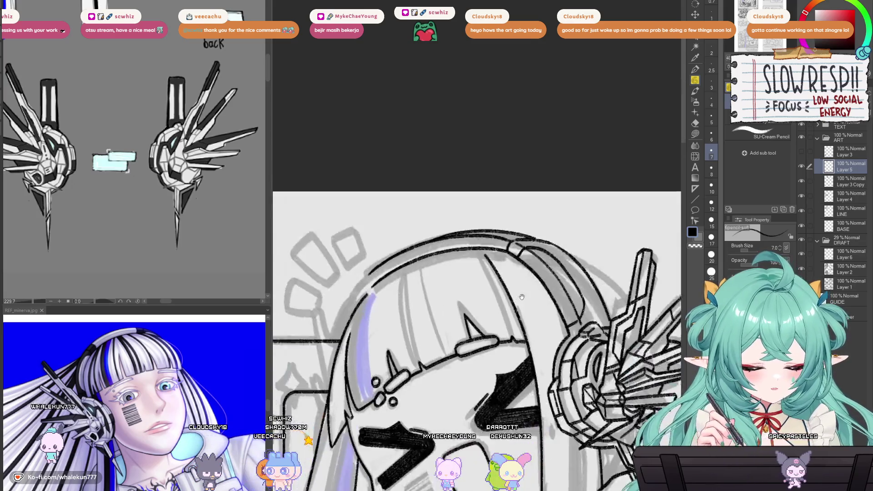
scroll(358, 201, "up", 5)
mouse_move(344, 206)
left_mouse_down()
mouse_move(496, 164)
mouse_move(573, 162)
left_mouse_up()
key("ctrl+z")
mouse_move(352, 205)
left_mouse_down()
mouse_move(523, 169)
mouse_move(591, 184)
left_mouse_up()
key("ctrl+z")
key("ctrl+shift+n")
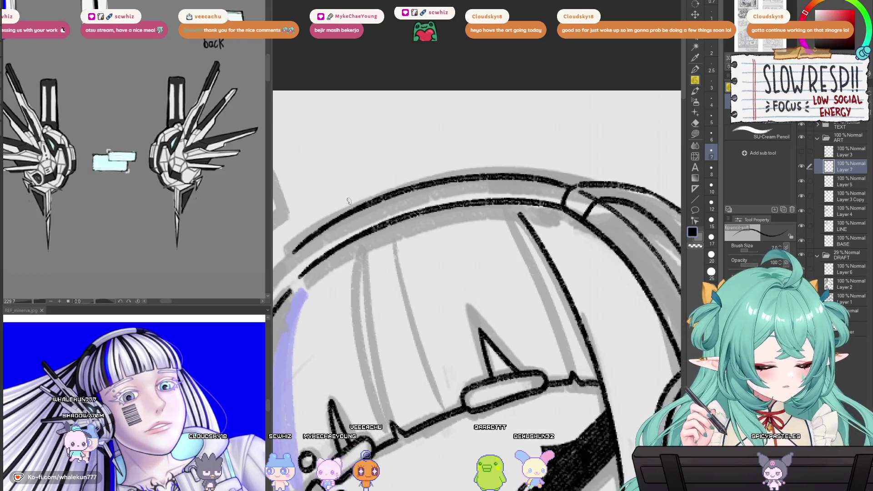
left_click_drag(338, 207, 571, 164)
key("ctrl+z")
left_click_drag(341, 205, 595, 181)
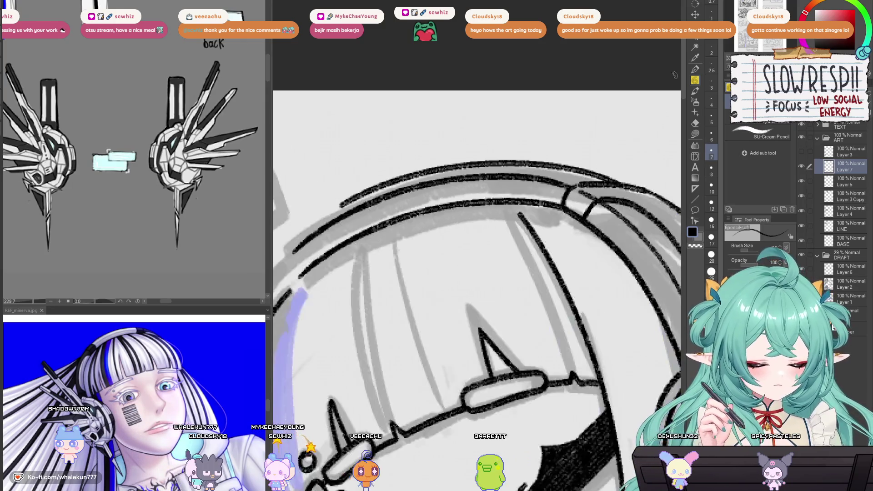
scroll(518, 318, "down", 3)
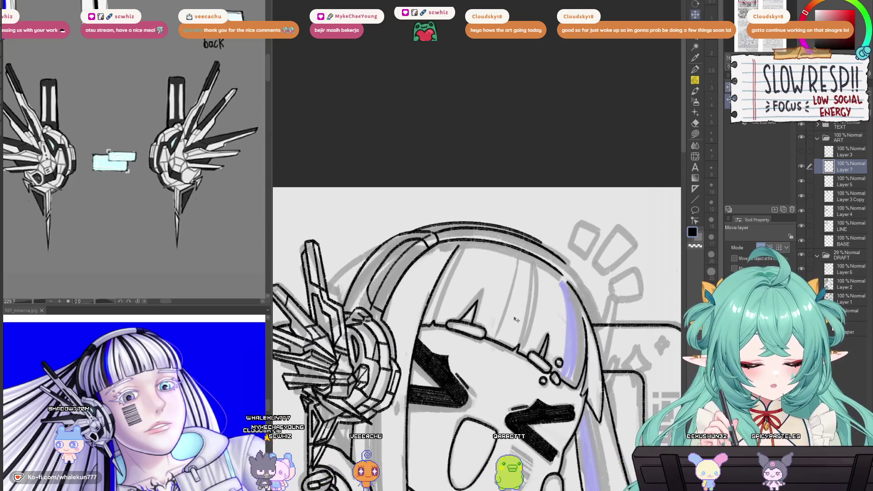
scroll(426, 211, "up", 2)
key("e")
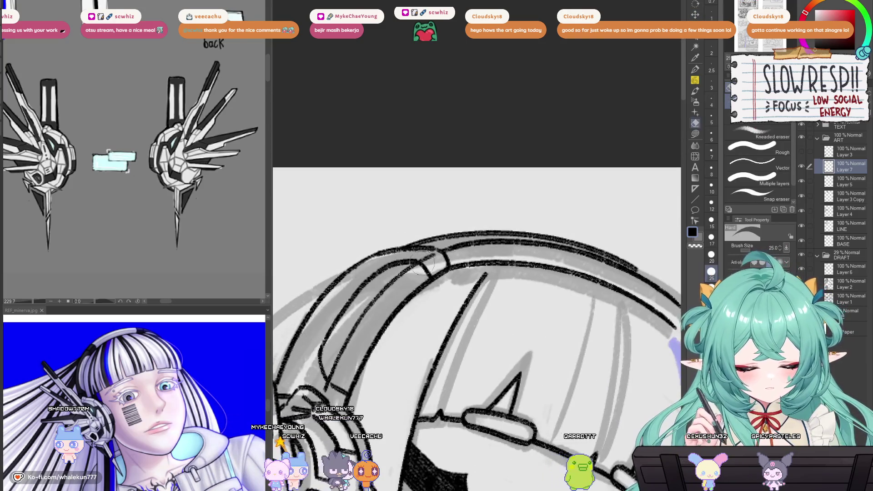
scroll(463, 260, "up", 3)
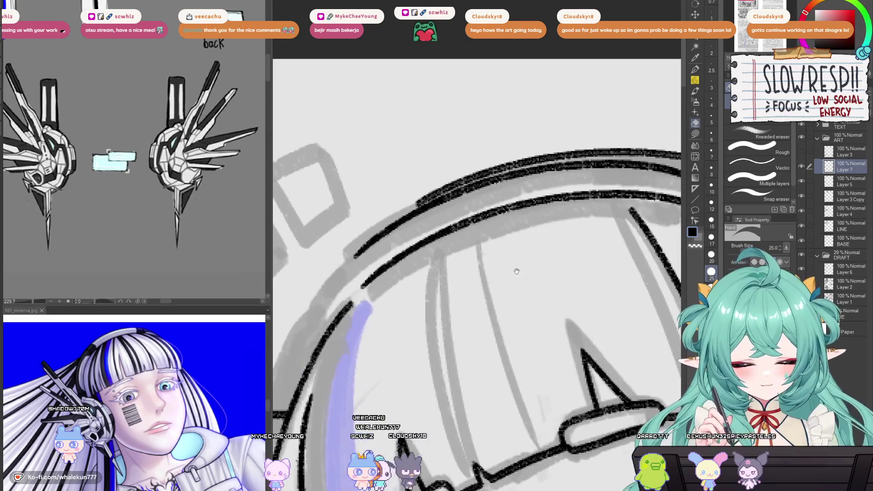
key("p")
left_click_drag(477, 272, 520, 332)
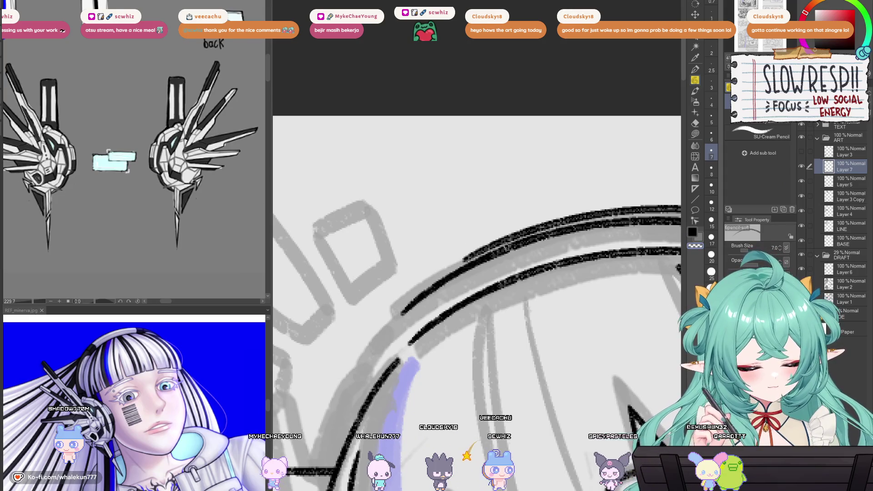
mouse_move(491, 248)
left_mouse_down()
mouse_move(440, 275)
mouse_move(398, 313)
mouse_move(409, 341)
mouse_move(423, 328)
left_mouse_up()
key("ctrl+z")
scroll(422, 328, "down", 5)
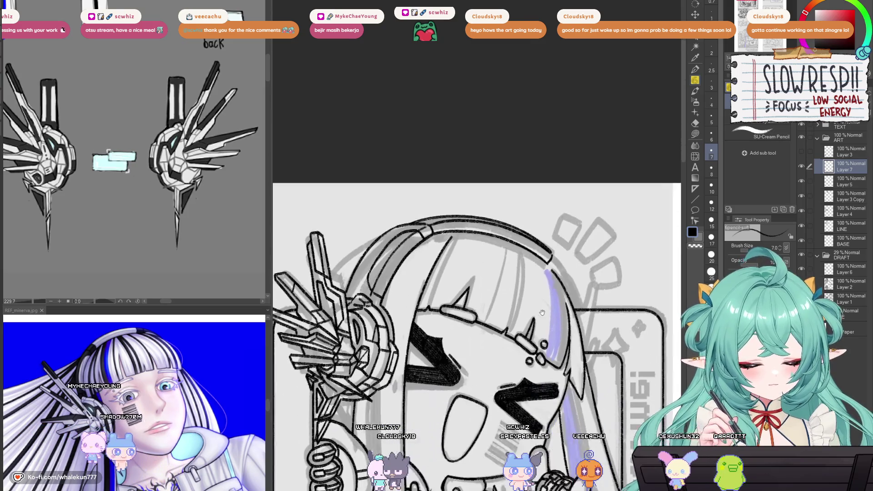
scroll(421, 262, "up", 5)
scroll(421, 262, "up", 1)
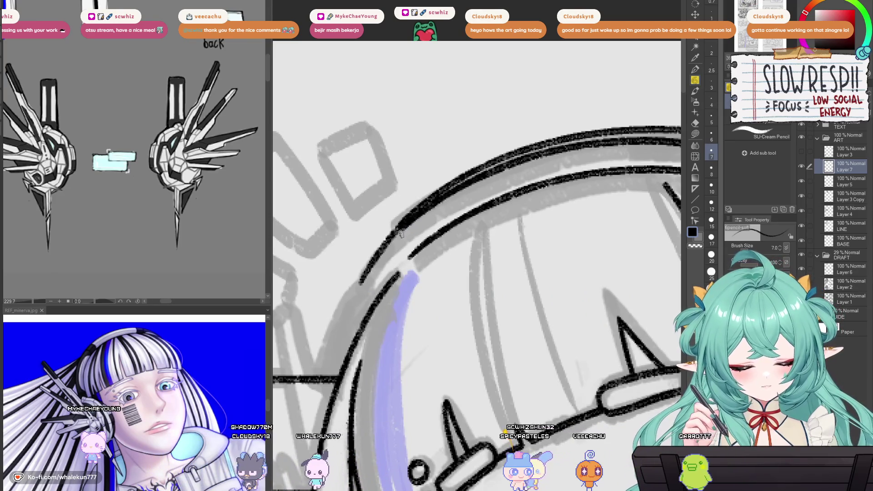
left_click(801, 166)
left_click(801, 166)
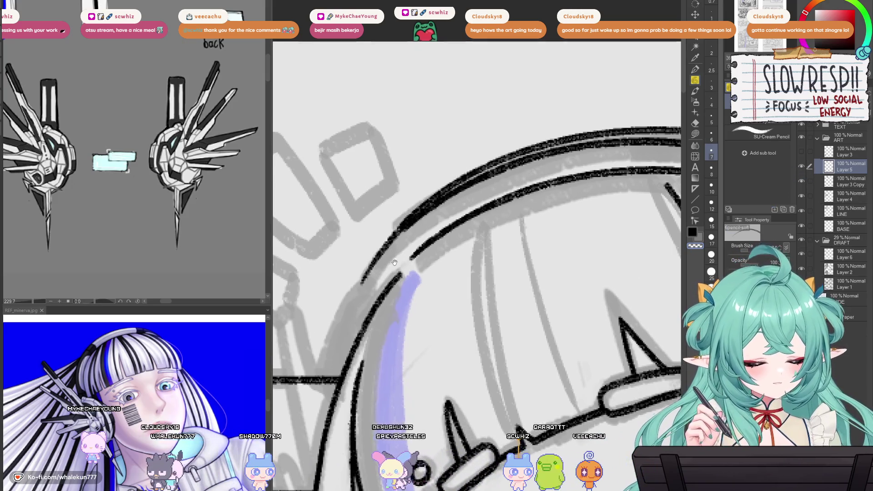
scroll(432, 231, "up", 1)
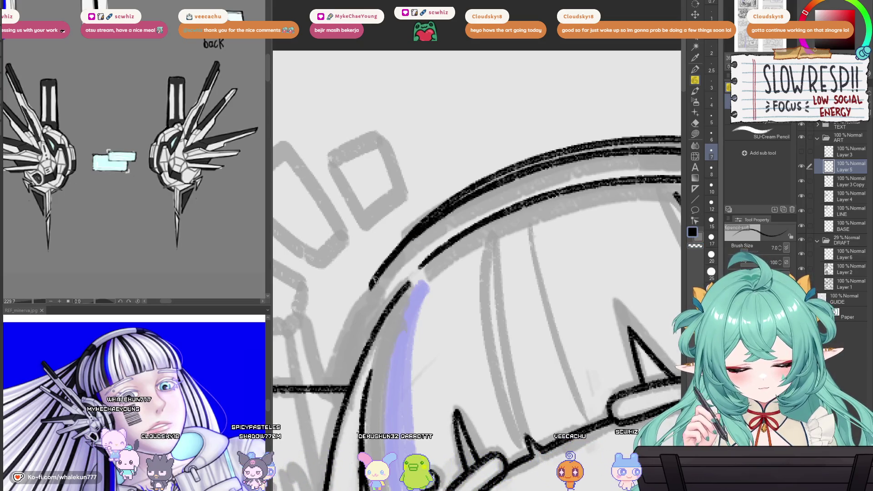
scroll(373, 278, "up", 2)
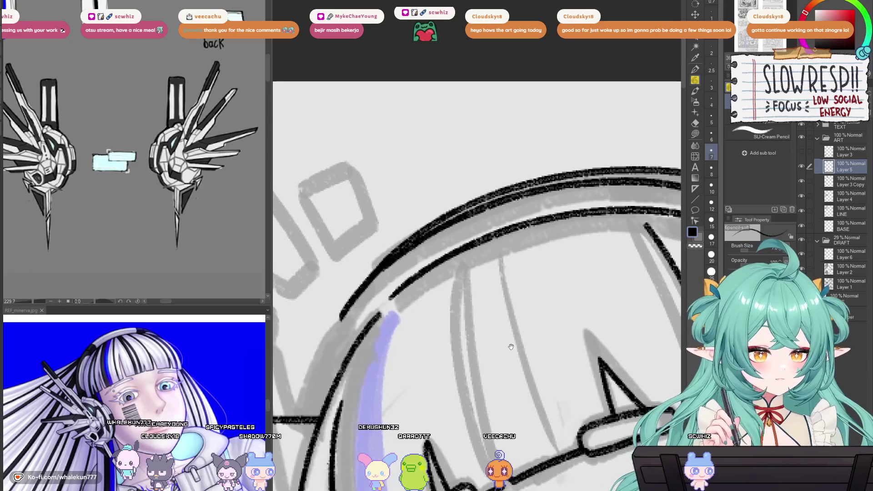
key("h")
key("h")
scroll(496, 339, "down", 2)
scroll(497, 339, "up", 2)
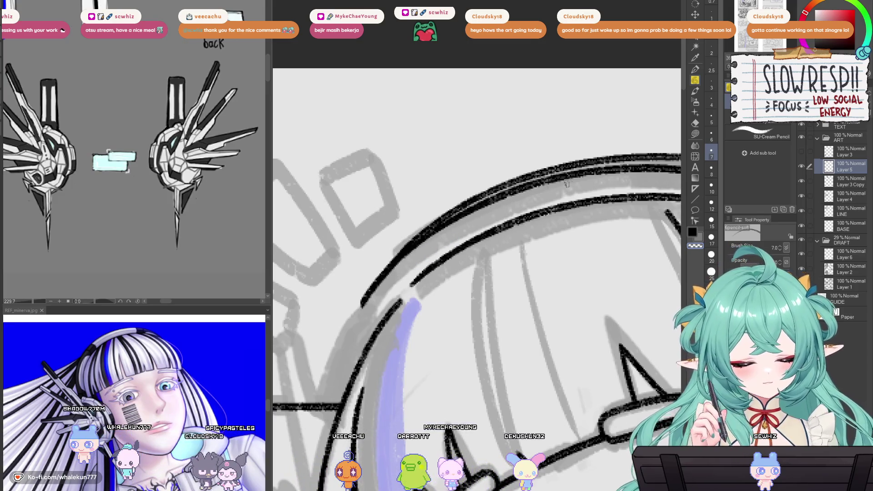
scroll(651, 177, "down", 5)
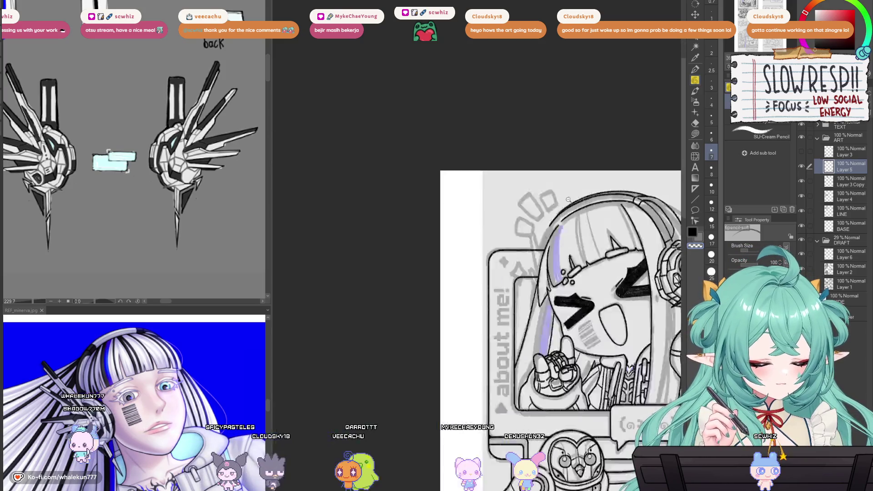
scroll(528, 246, "up", 5)
scroll(528, 245, "up", 2)
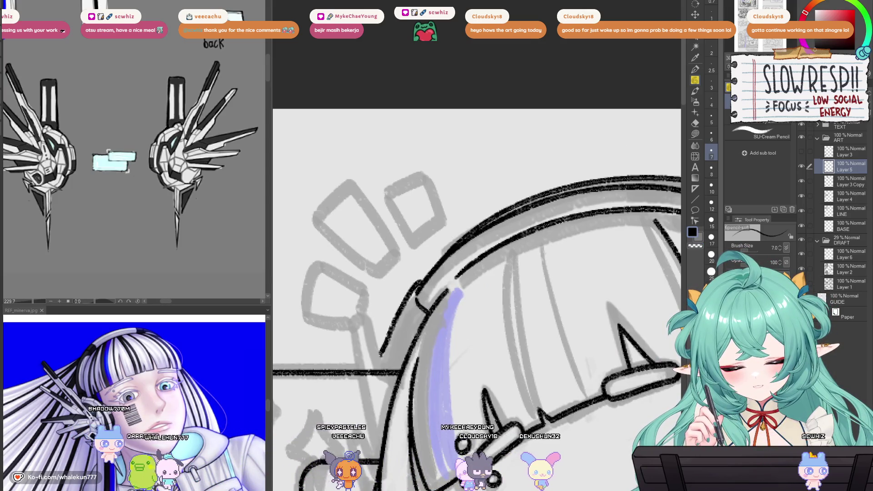
scroll(371, 383, "down", 3)
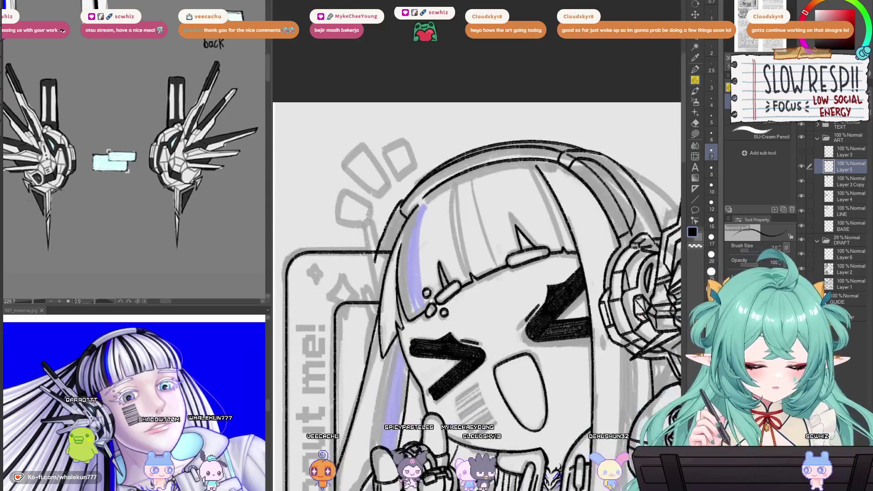
left_click_drag(425, 320, 477, 340)
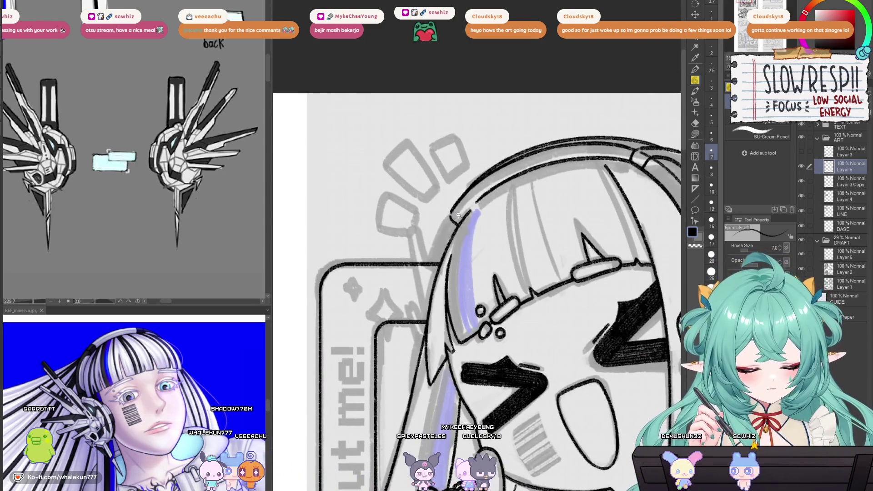
scroll(458, 215, "up", 1)
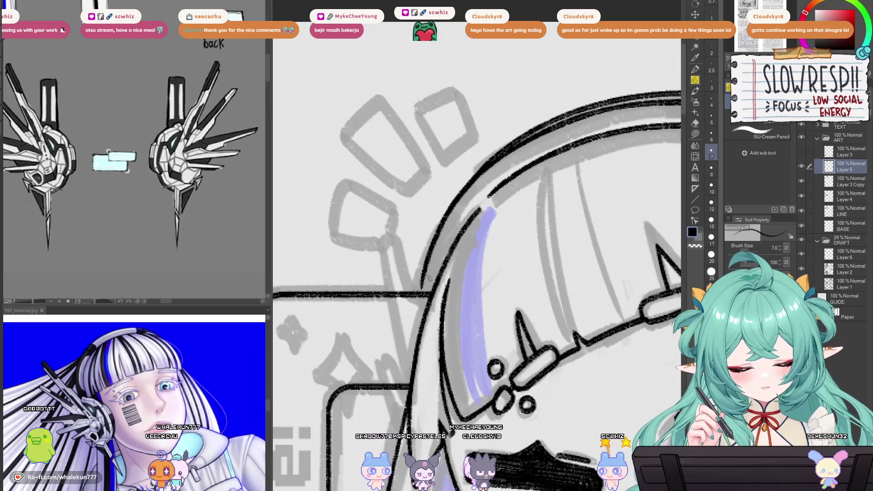
scroll(429, 277, "down", 4)
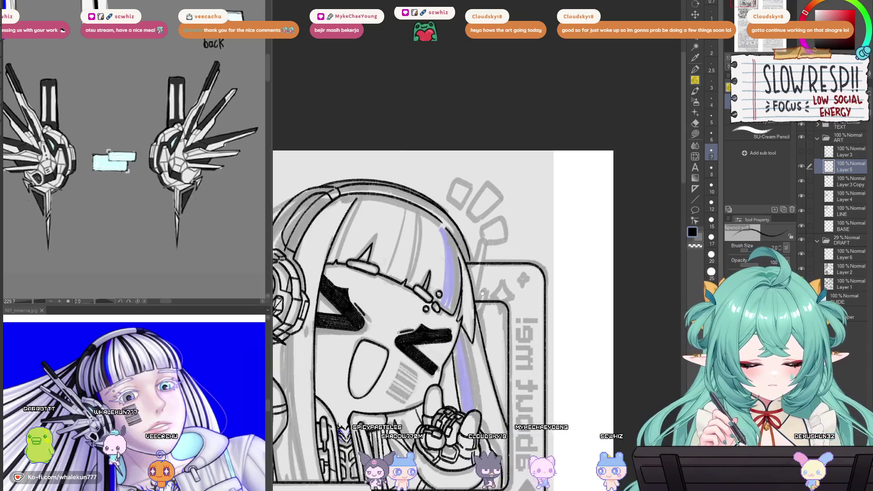
scroll(481, 293, "up", 3)
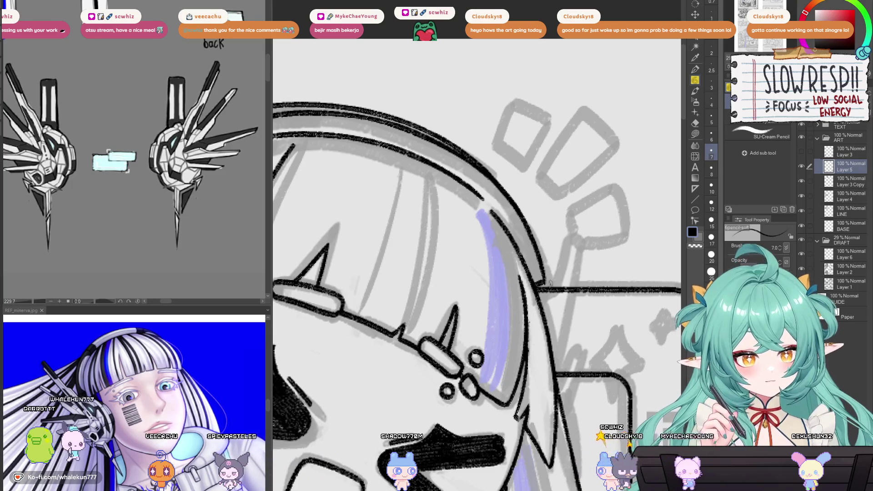
key("h")
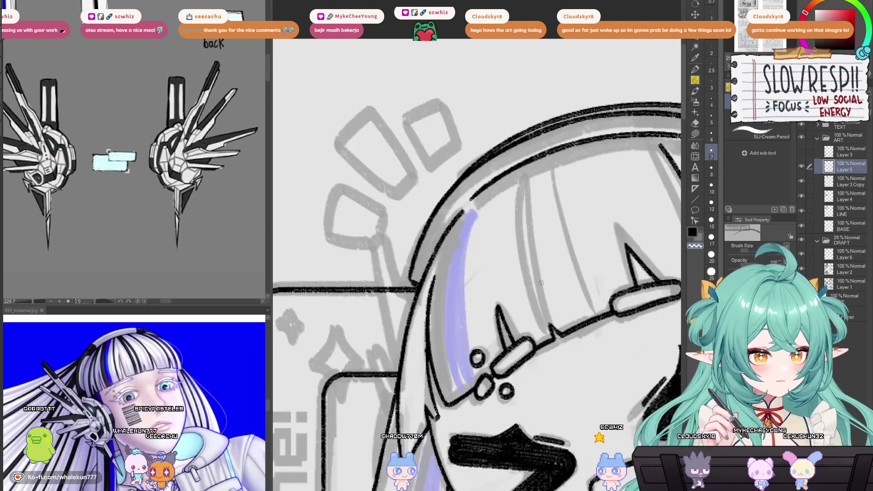
left_click_drag(481, 310, 500, 303)
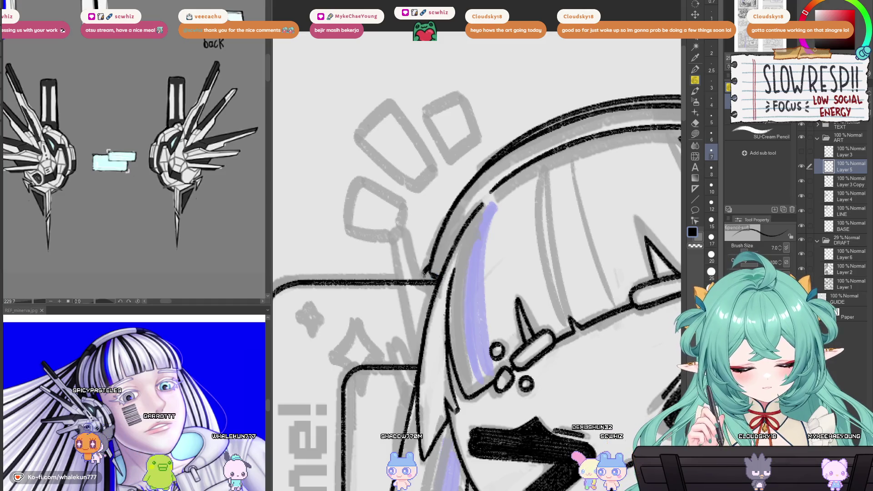
key("h")
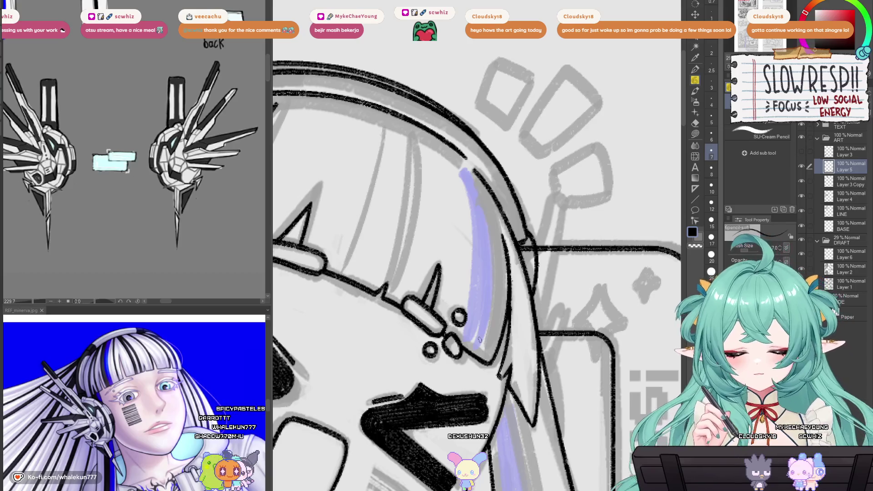
key("h")
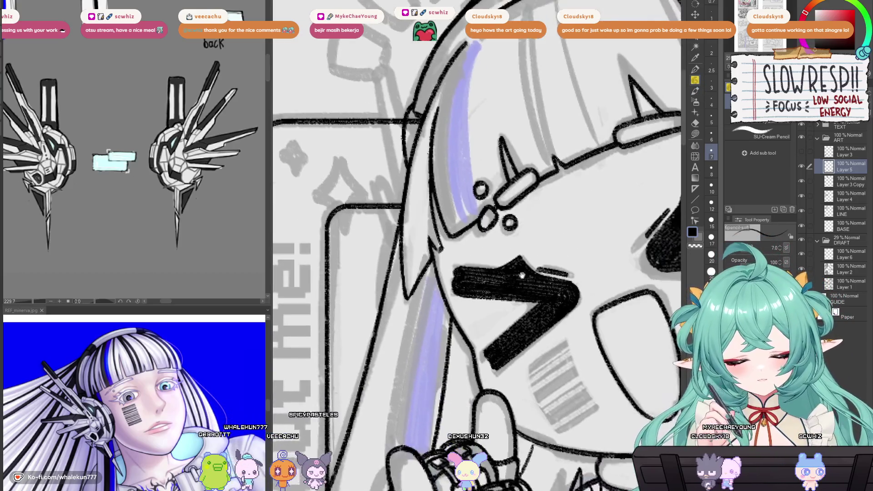
scroll(537, 320, "down", 5)
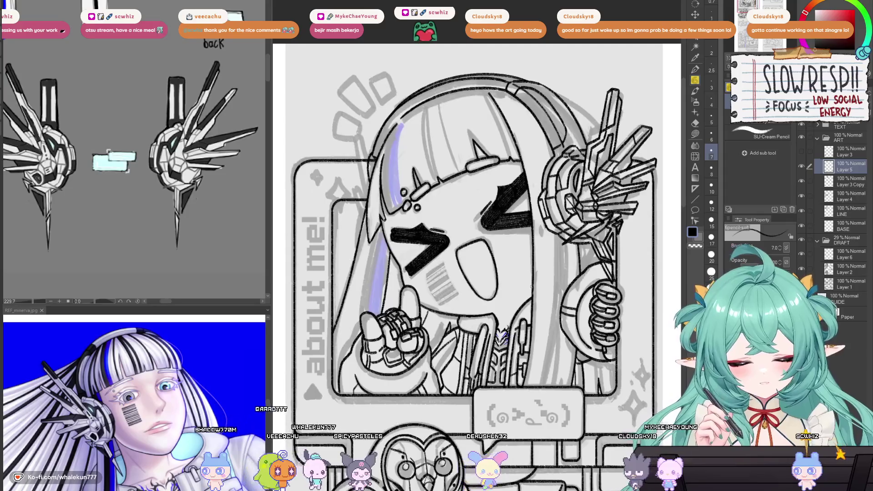
- Mirror and zoom around the about-me panel to check the face, headphones and symmetry
key("h")
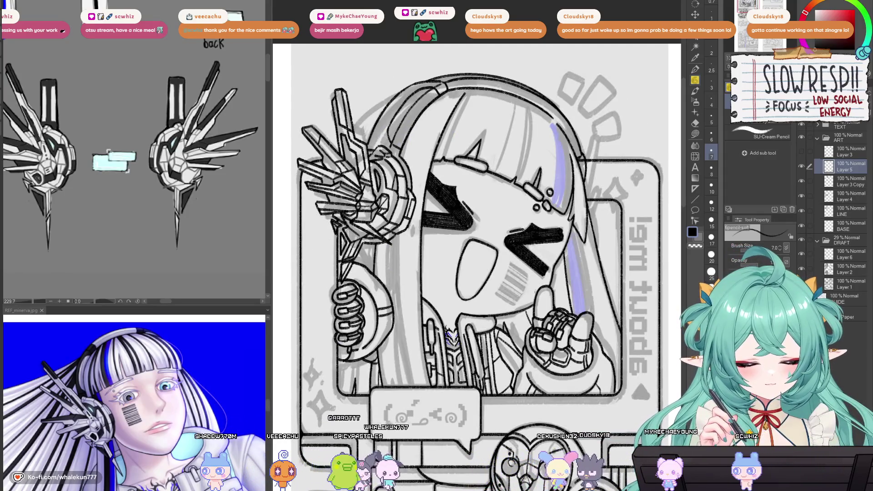
key("h")
key("h")
scroll(537, 233, "up", 5)
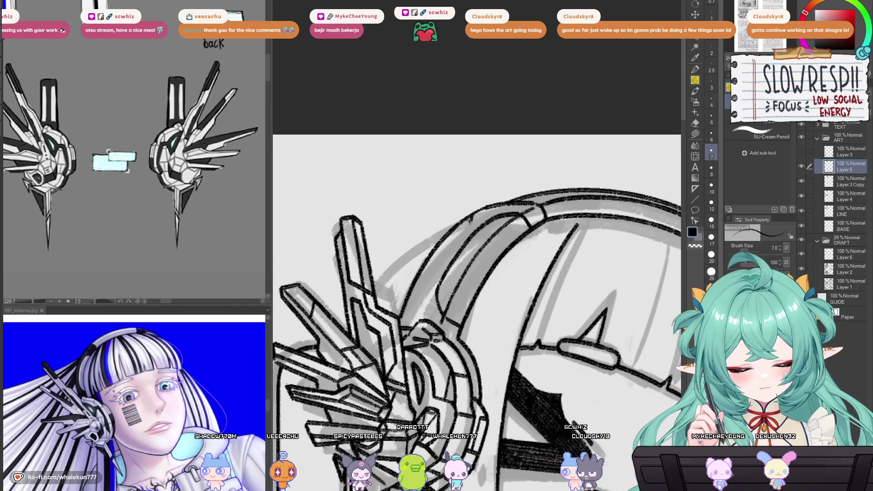
scroll(478, 313, "down", 3)
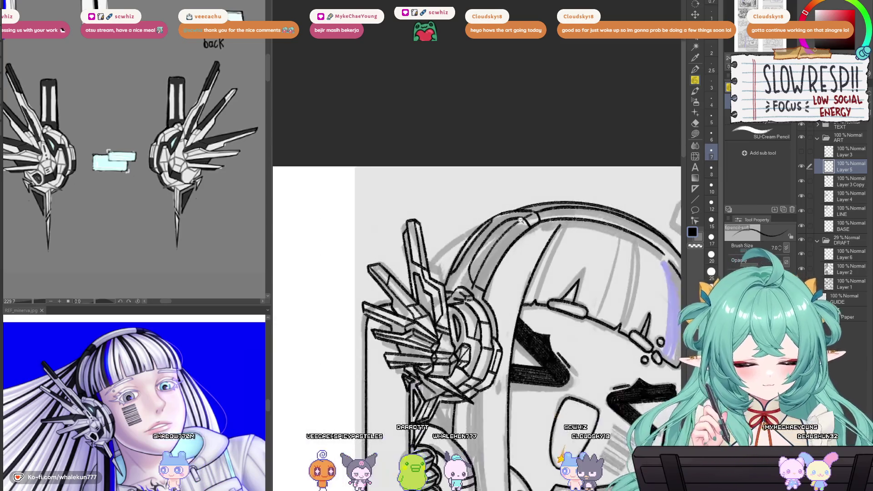
scroll(477, 313, "up", 2)
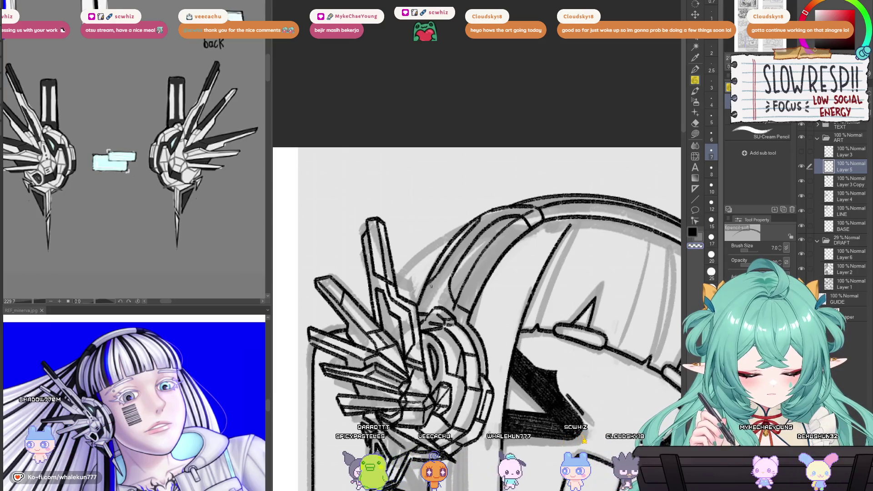
scroll(437, 279, "down", 5)
scroll(468, 274, "up", 6)
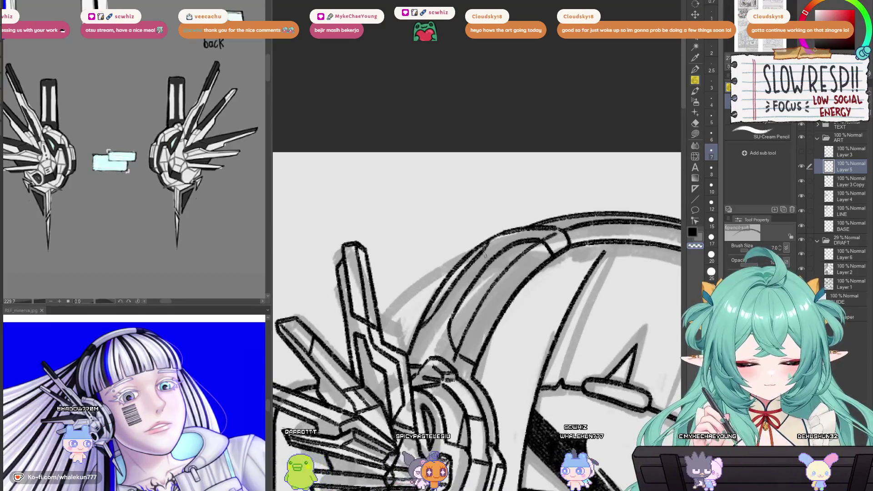
scroll(468, 273, "down", 5)
scroll(463, 291, "up", 5)
scroll(460, 308, "down", 2)
left_click_drag(460, 308, 447, 300)
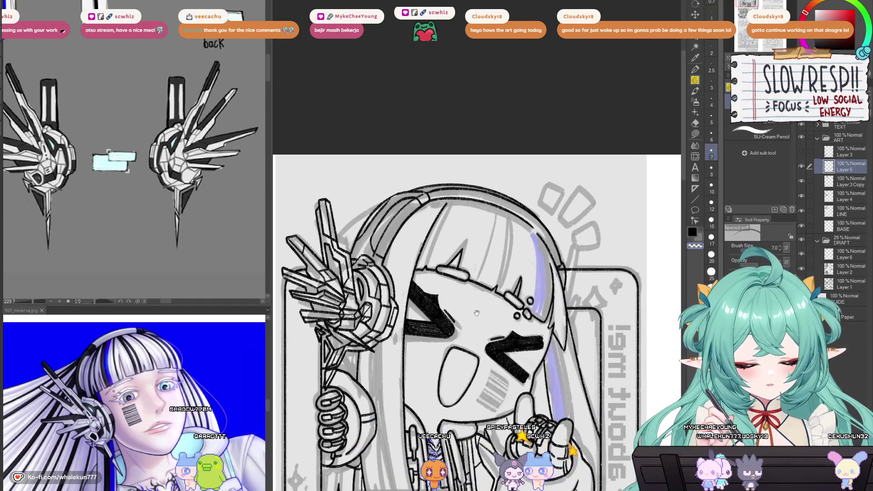
key("h")
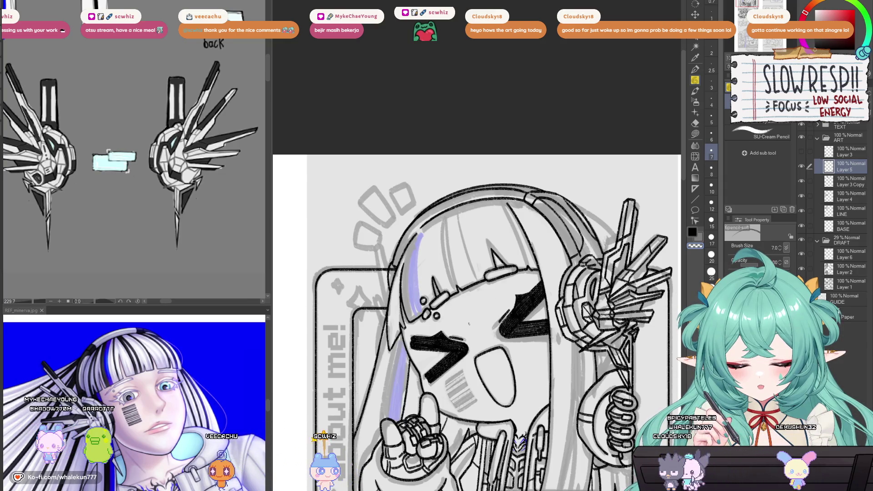
scroll(468, 323, "down", 5)
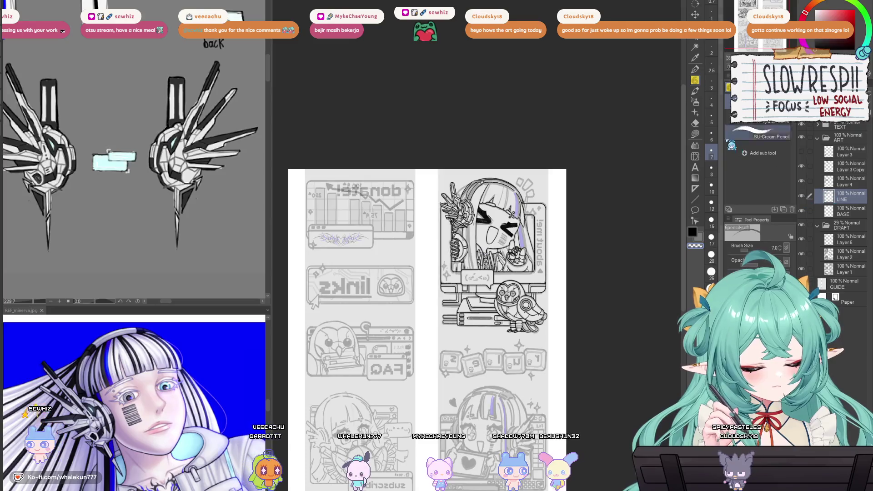
- Select Layer 4 and zoom in on the about-me panel's headphone area
scroll(440, 225, "up", 5)
left_click_drag(419, 213, 440, 225)
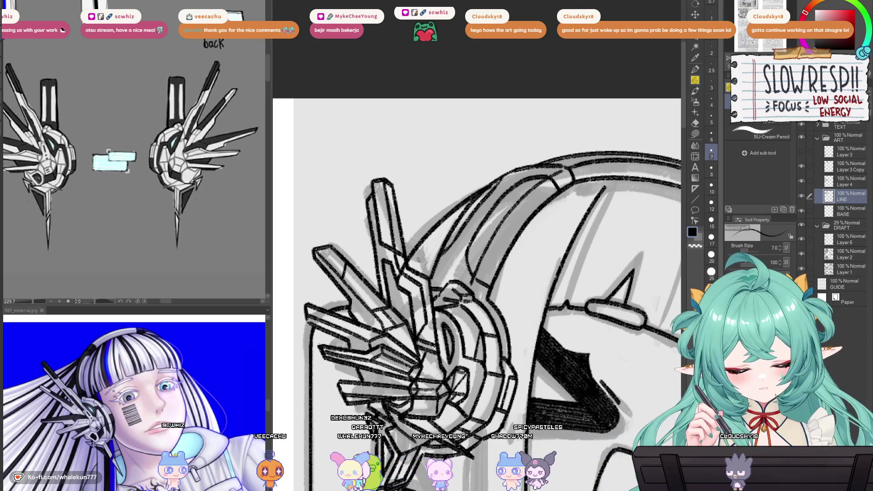
key("e")
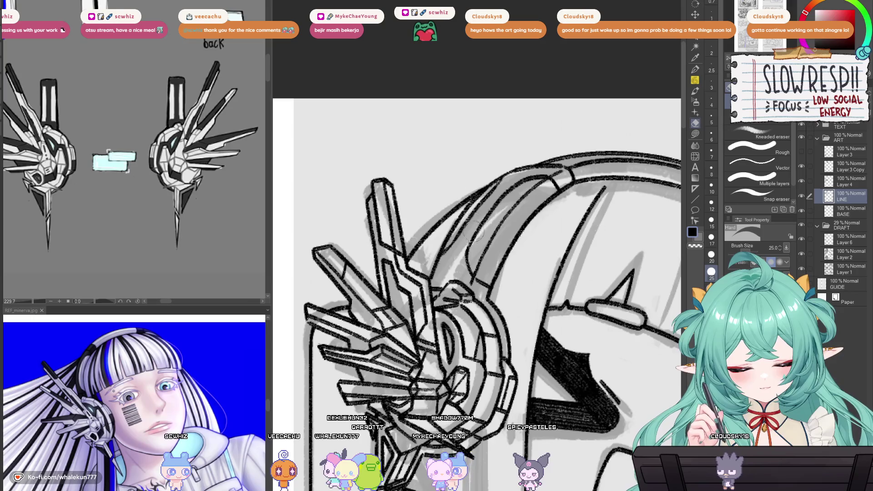
scroll(473, 231, "down", 5)
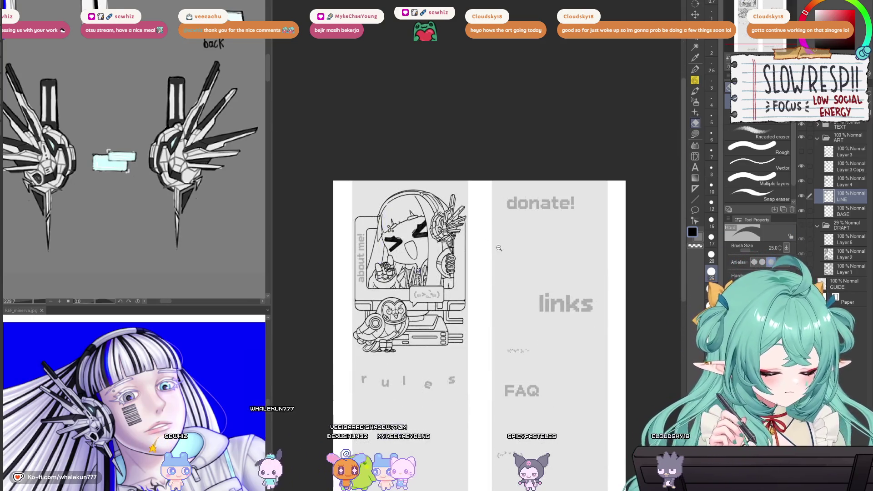
scroll(498, 248, "up", 5)
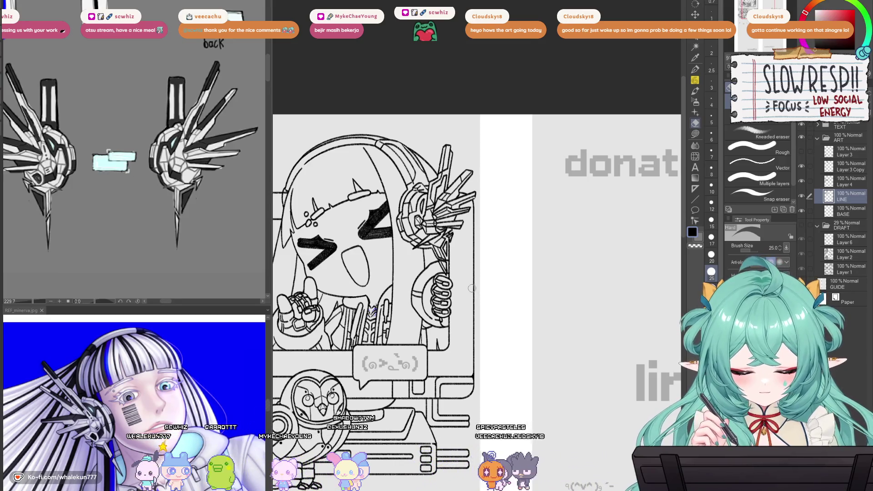
mouse_move(449, 321)
left_mouse_down()
mouse_move(485, 313)
mouse_move(569, 389)
left_mouse_up()
left_click(851, 183)
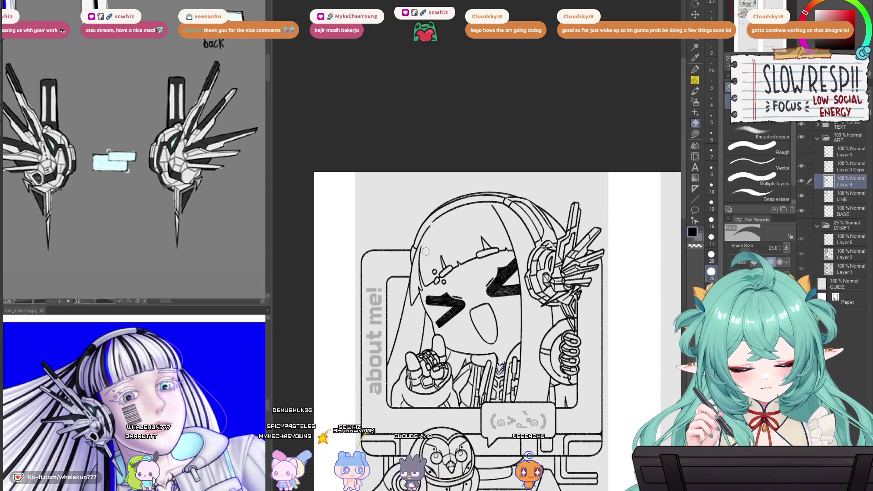
left_click_drag(425, 251, 366, 238)
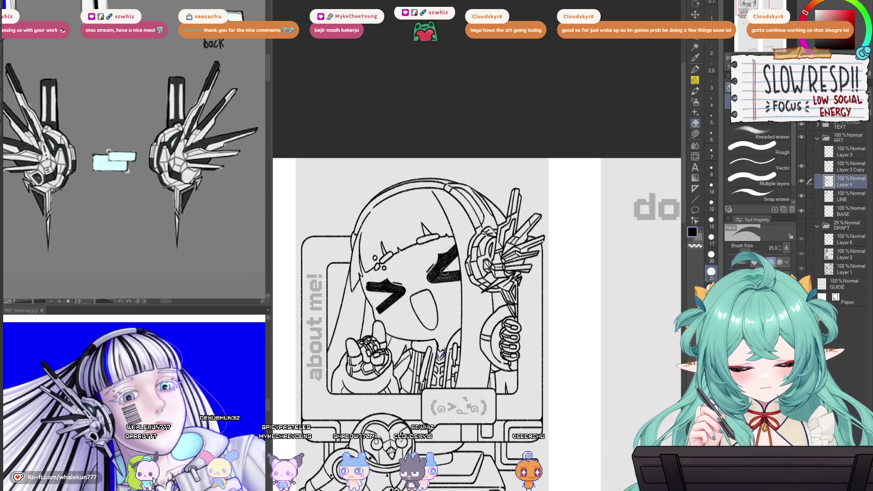
left_click_drag(444, 271, 524, 341)
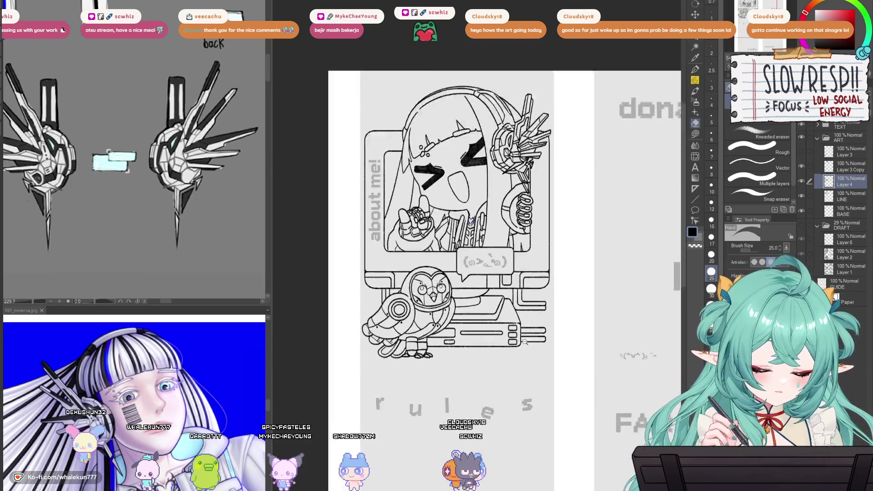
left_click(525, 341)
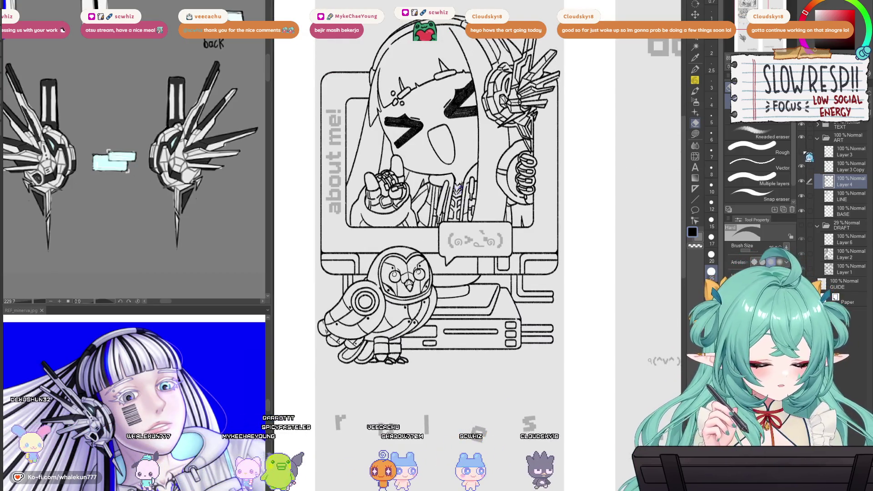
- Show the DRAFT folder, toggle Layer 3 Copy to compare, then merge it down and reorder
left_click(801, 225)
left_click(801, 166)
left_click(801, 166)
left_click(801, 166)
left_click(801, 166)
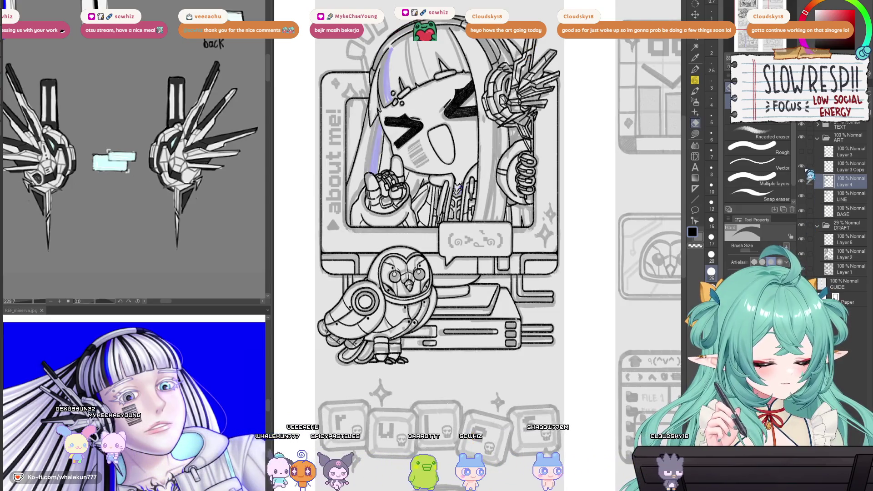
left_click(855, 172)
key("ctrl+e")
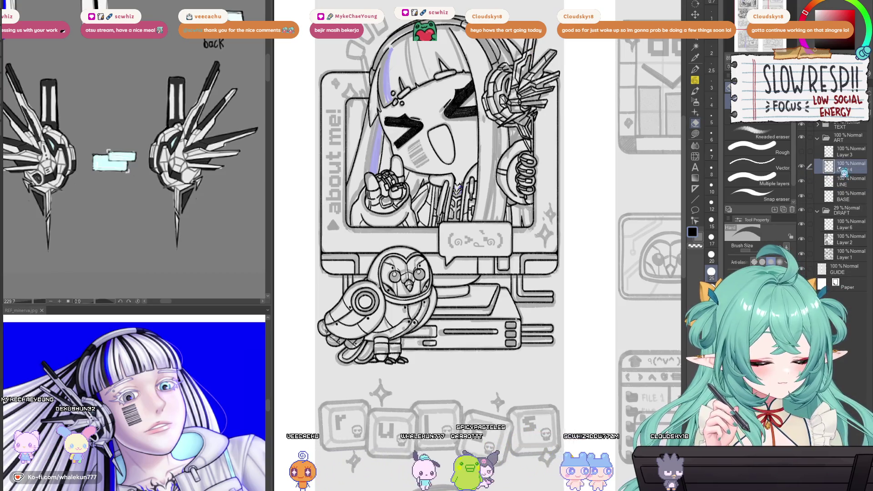
left_click_drag(846, 183, 848, 193)
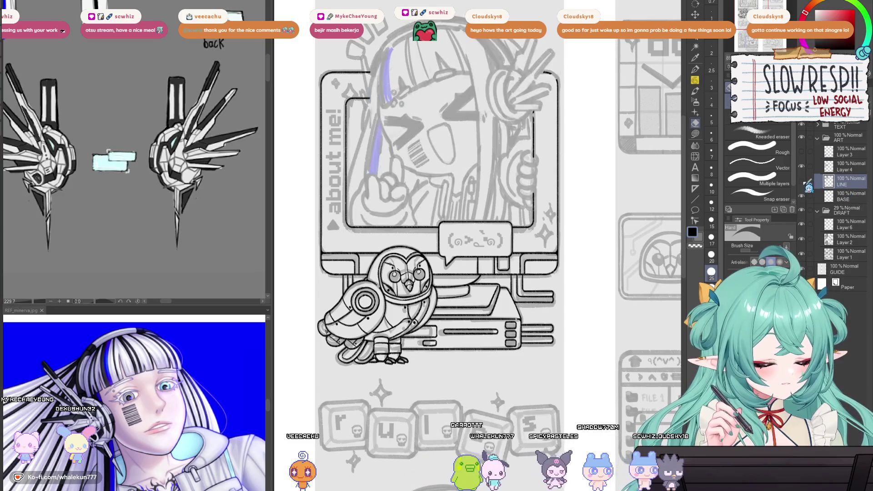
- Switch to the pencil and redraw the headphone connector lines beside the eye
key("p")
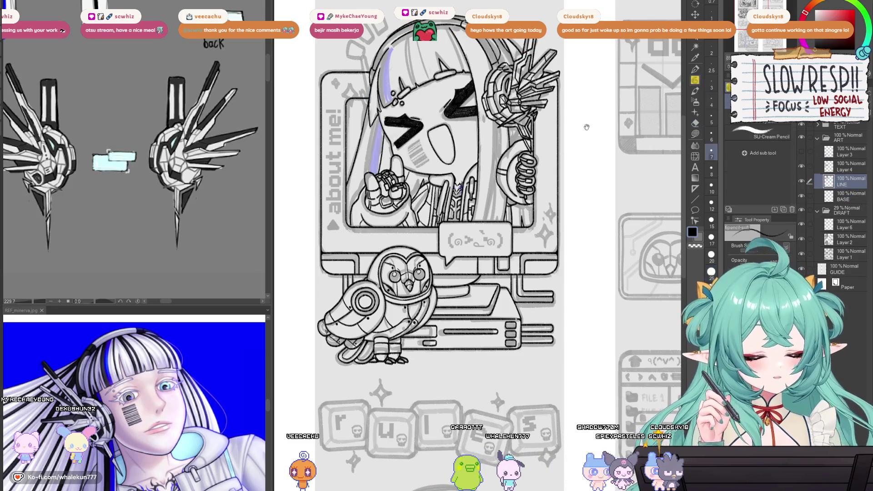
scroll(524, 184, "up", 5)
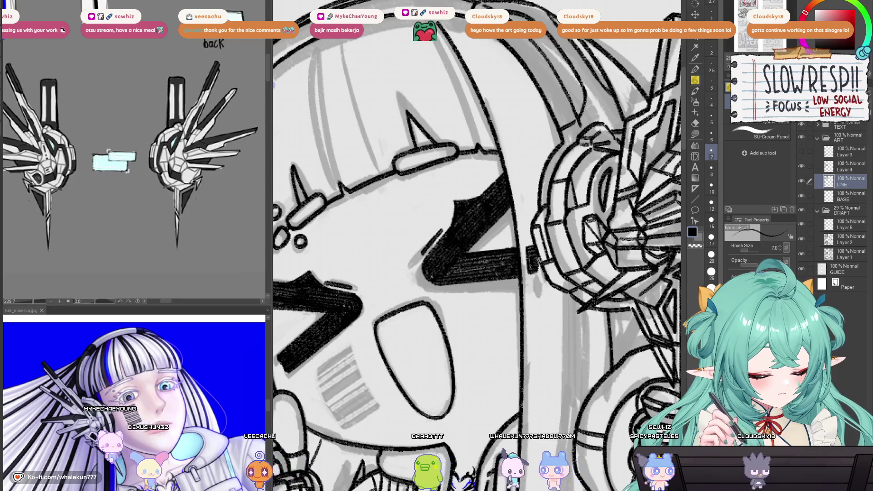
key("ctrl+0")
scroll(545, 264, "up", 5)
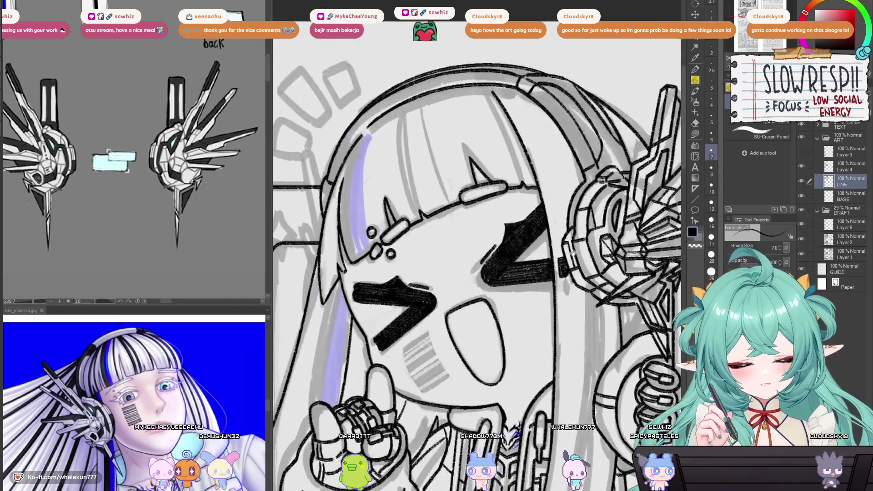
left_click_drag(557, 257, 559, 287)
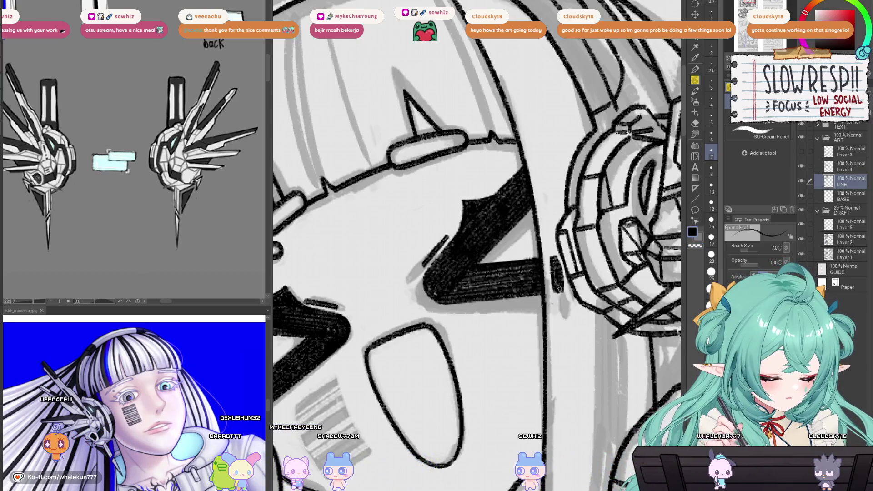
scroll(477, 246, "up", 1)
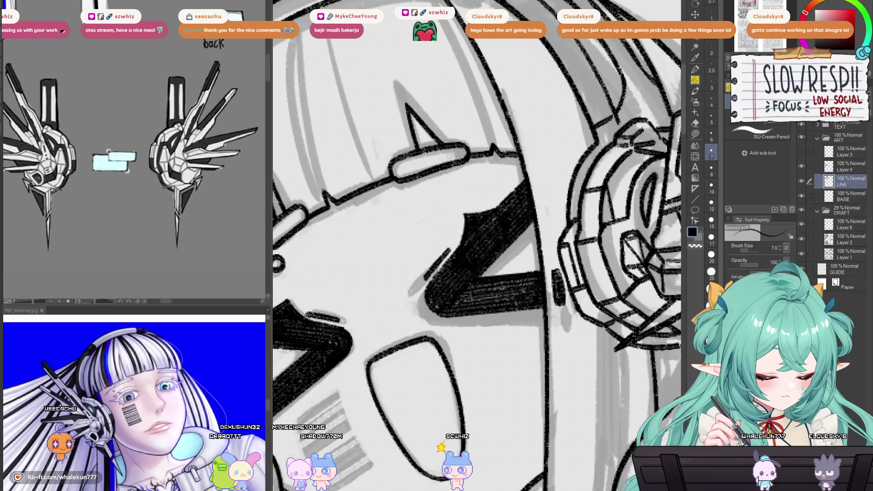
scroll(545, 241, "up", 2)
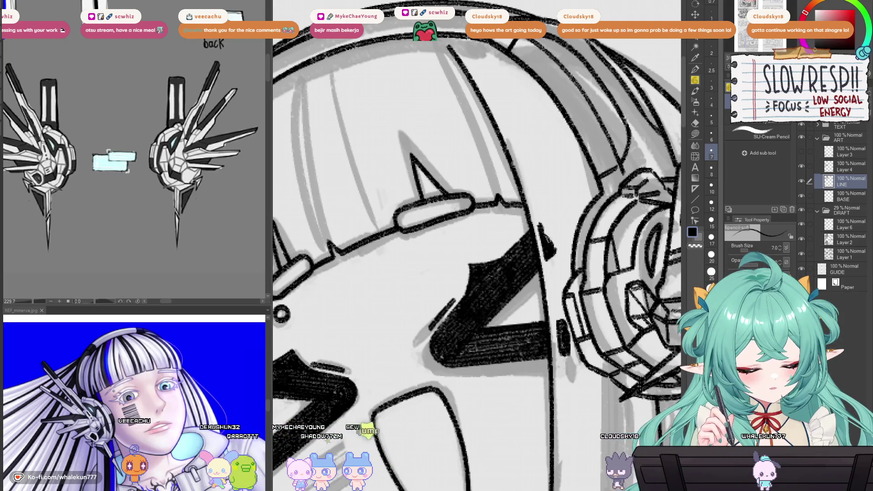
key("ctrl+0")
scroll(562, 285, "up", 1)
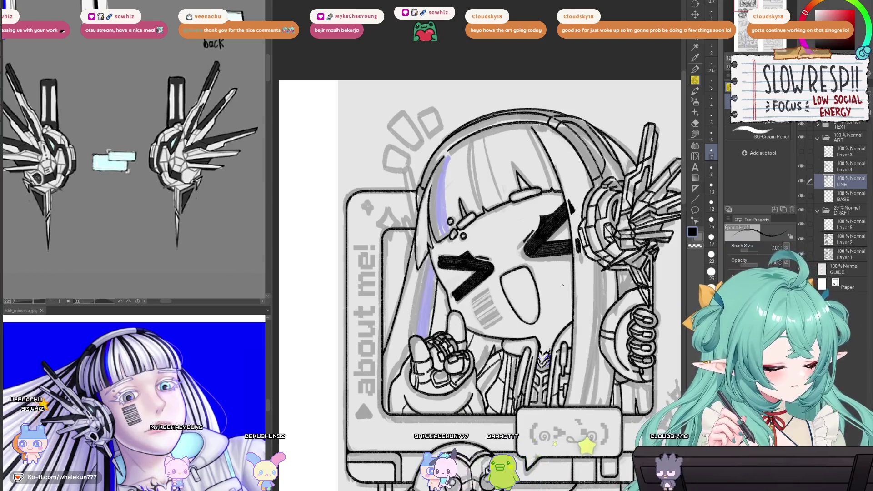
mouse_move(590, 334)
left_mouse_down()
mouse_move(566, 314)
mouse_move(538, 249)
left_mouse_up()
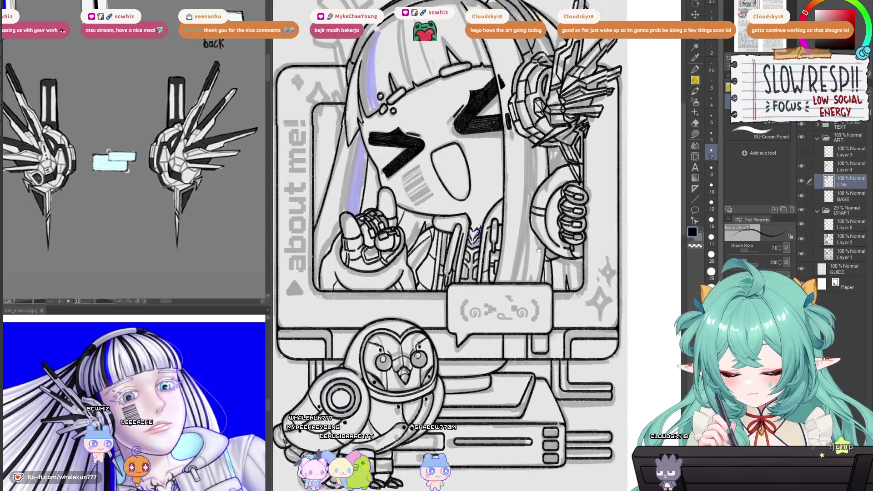
left_click_drag(518, 202, 525, 229)
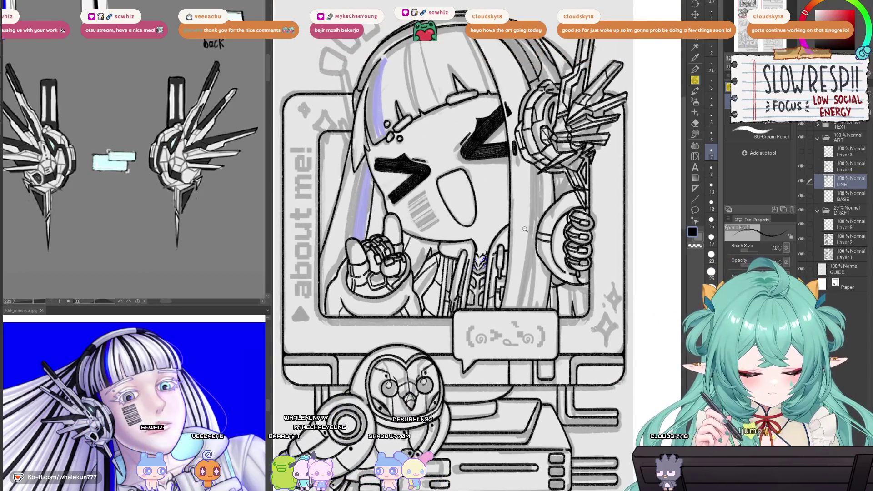
scroll(524, 229, "up", 3)
scroll(518, 264, "down", 4)
scroll(512, 298, "up", 4)
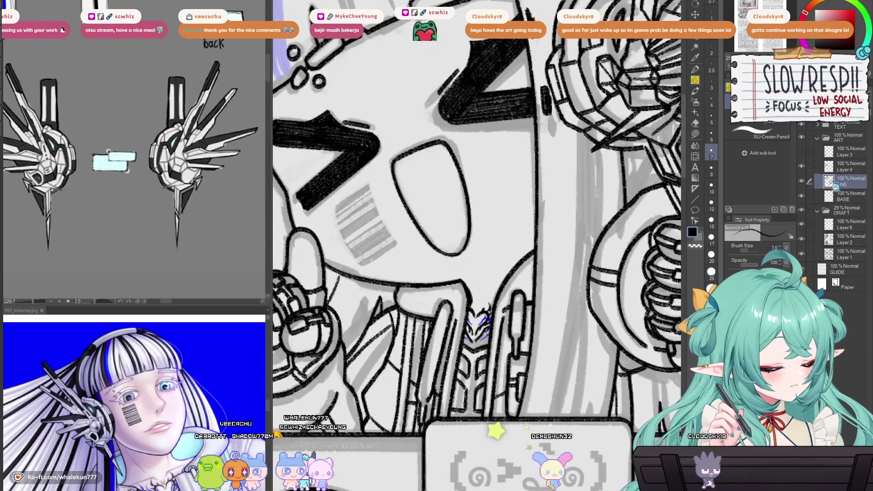
scroll(480, 298, "up", 2)
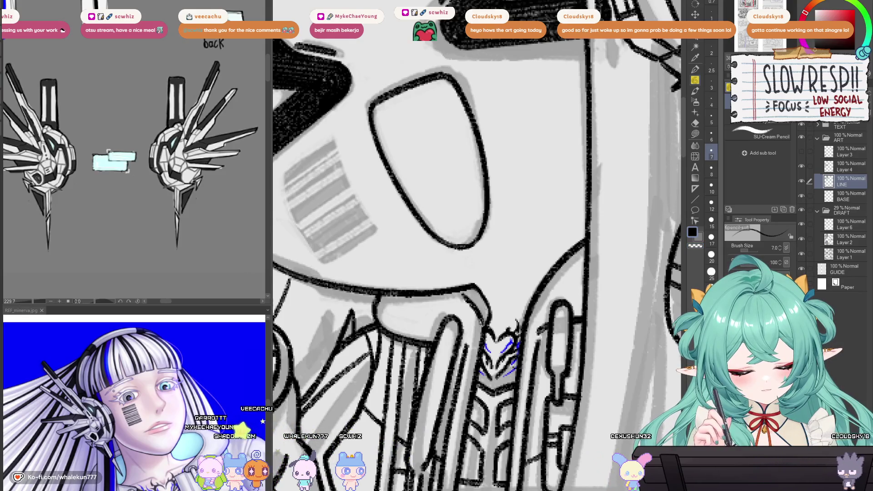
left_click_drag(462, 247, 503, 219)
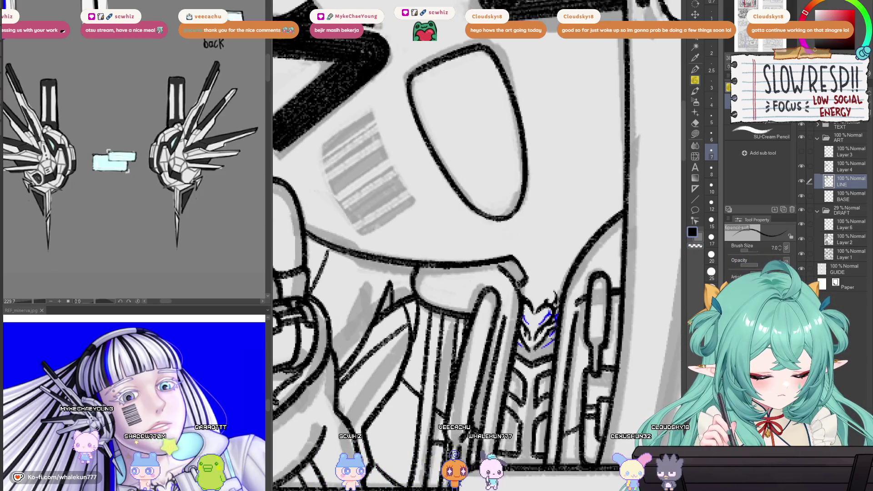
key("ctrl+0")
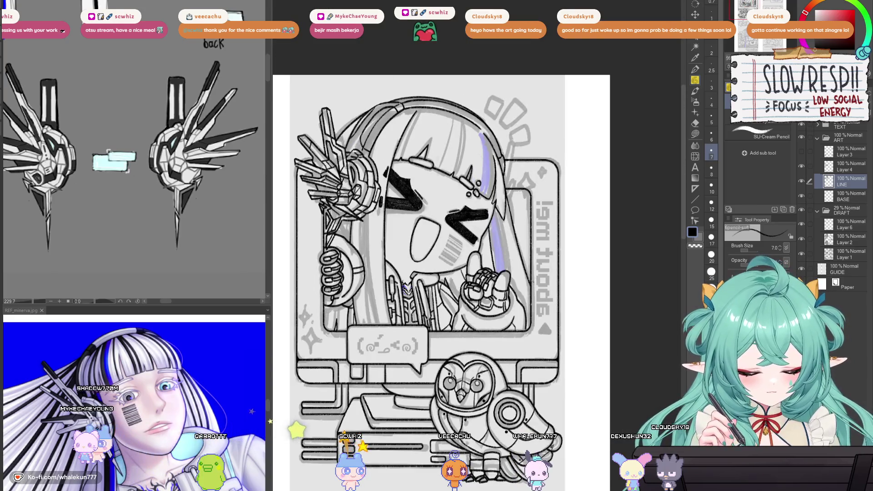
- Flip the view back and forth to check the about-me drawing, then select Layer 4
key("h")
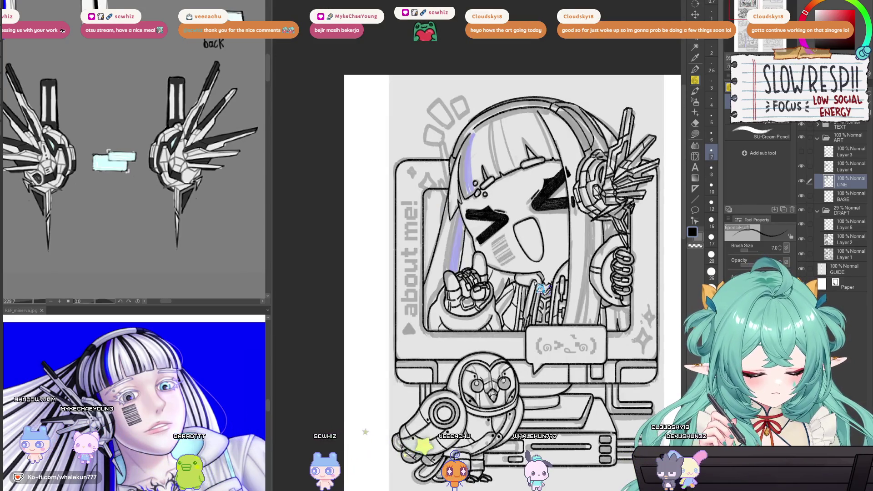
key("ctrl+0")
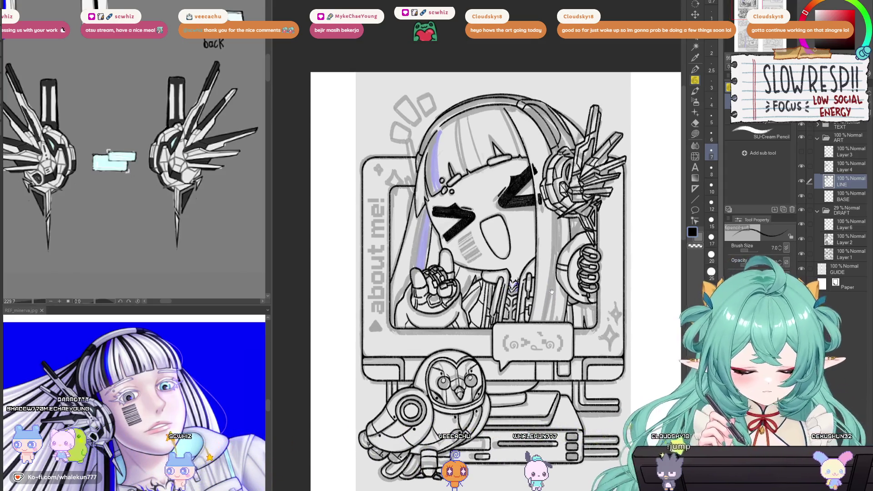
left_click_drag(552, 291, 535, 278)
scroll(491, 264, "up", 4)
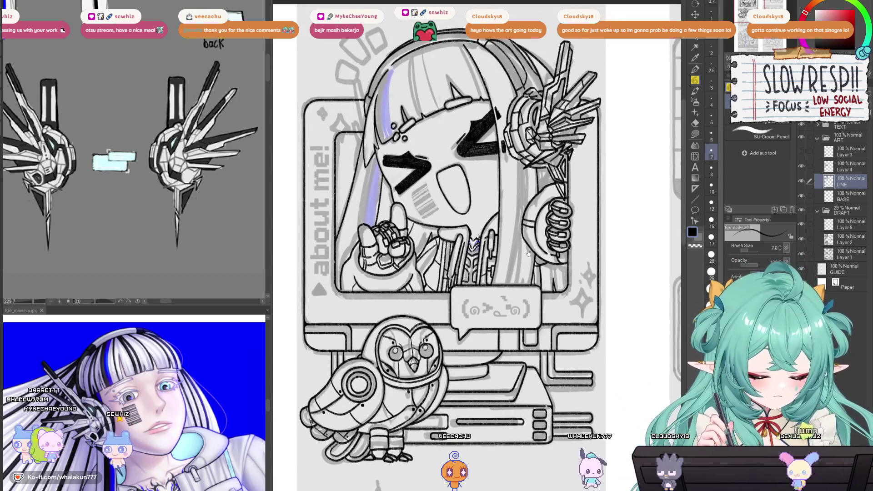
scroll(491, 264, "down", 5)
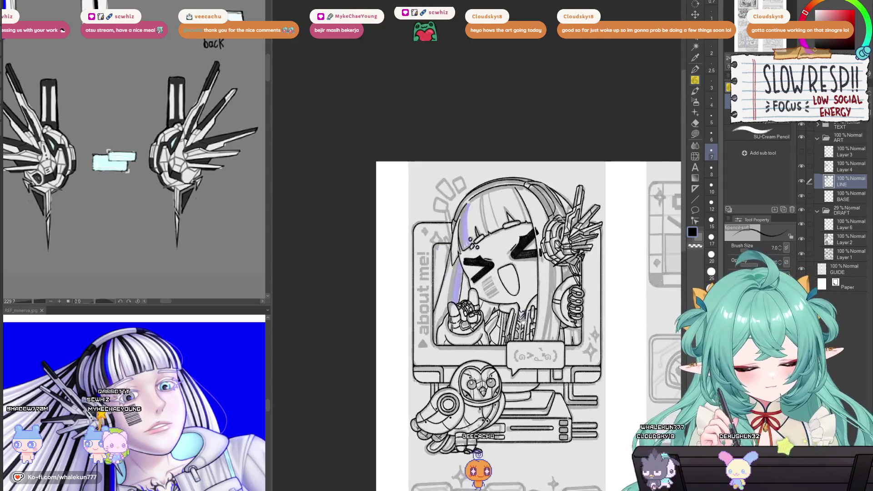
scroll(514, 289, "up", 2)
scroll(514, 288, "up", 2)
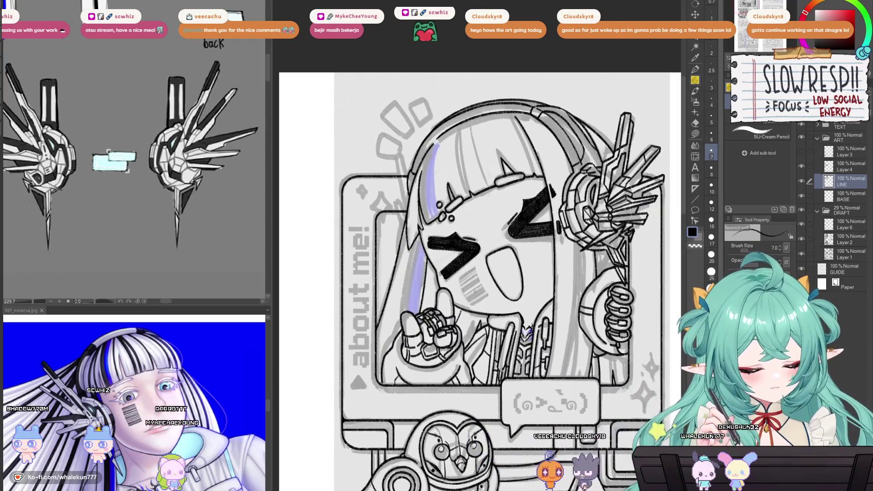
scroll(514, 289, "down", 4)
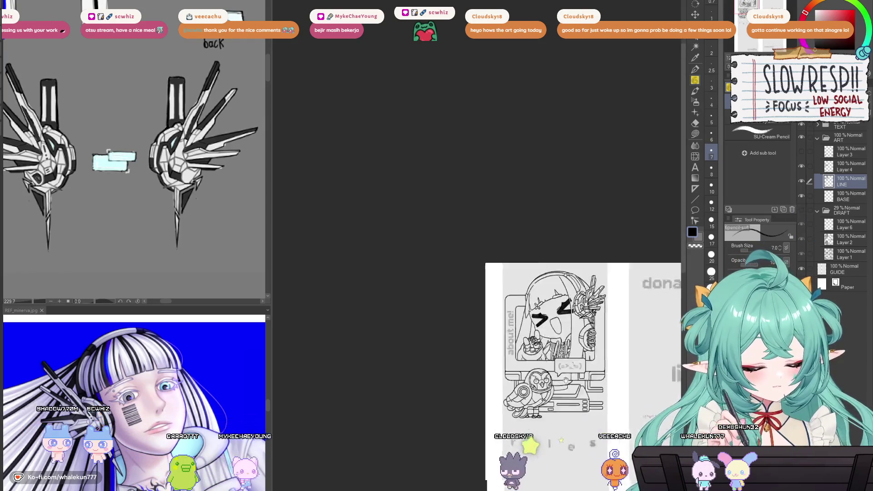
key("h")
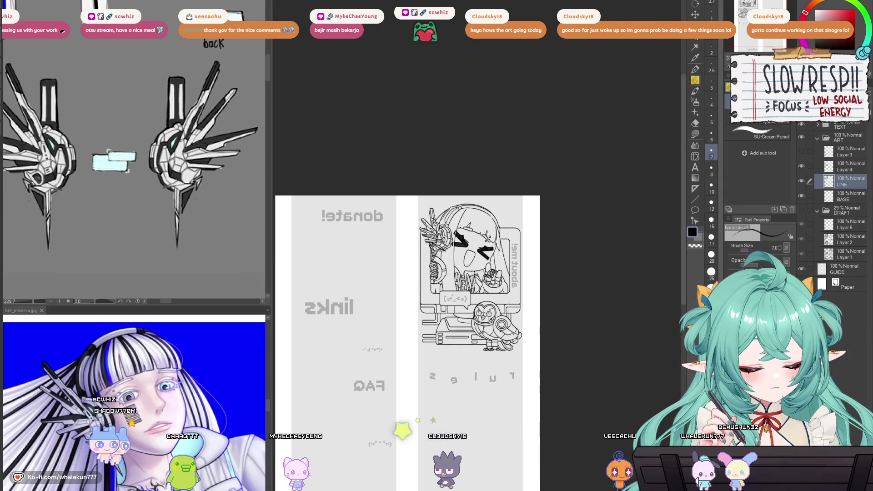
key("h")
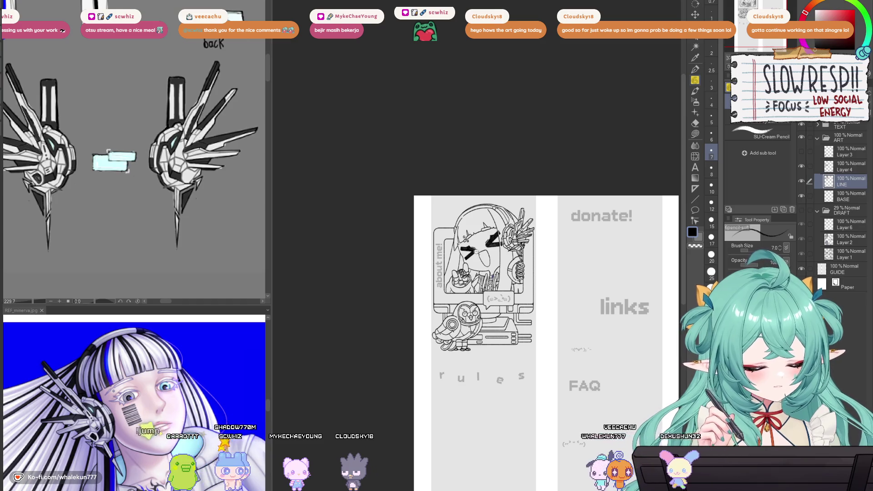
scroll(476, 251, "up", 4)
left_click(845, 166)
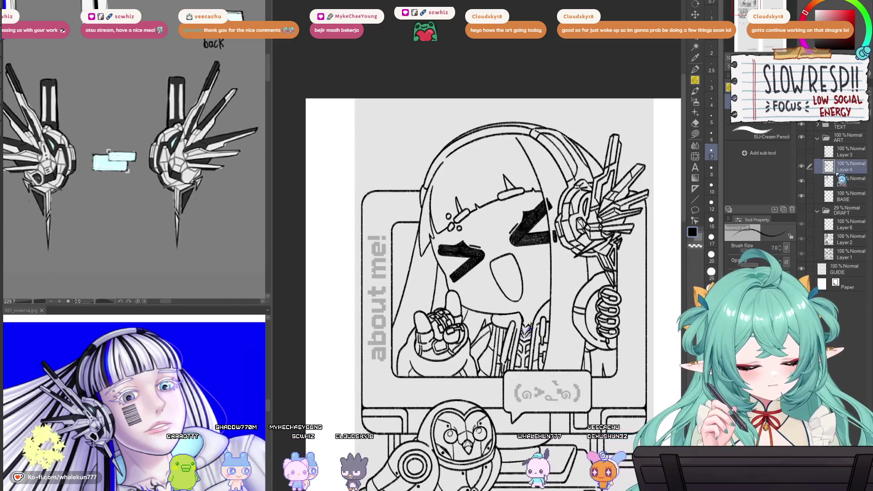
- Zoom out and toggle the DRAFT folder off and back on to compare with the lineart
key("ctrl+minus")
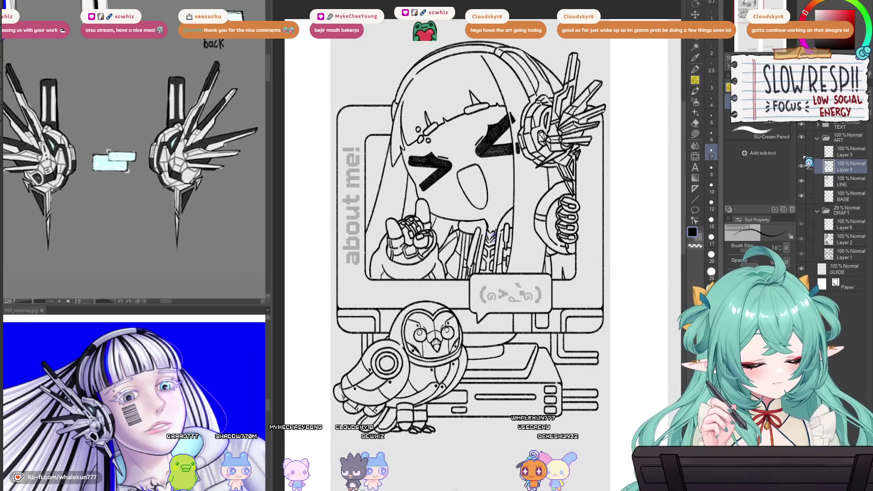
left_click(801, 210)
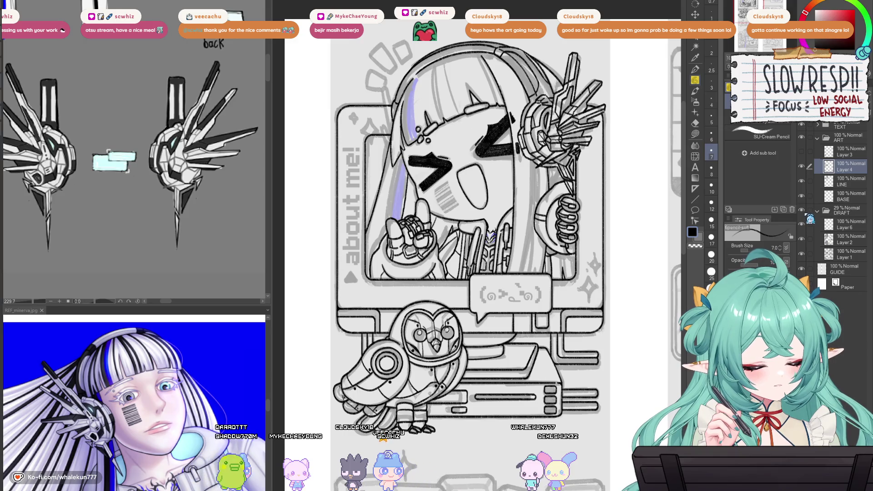
left_click(801, 211)
left_click(802, 211)
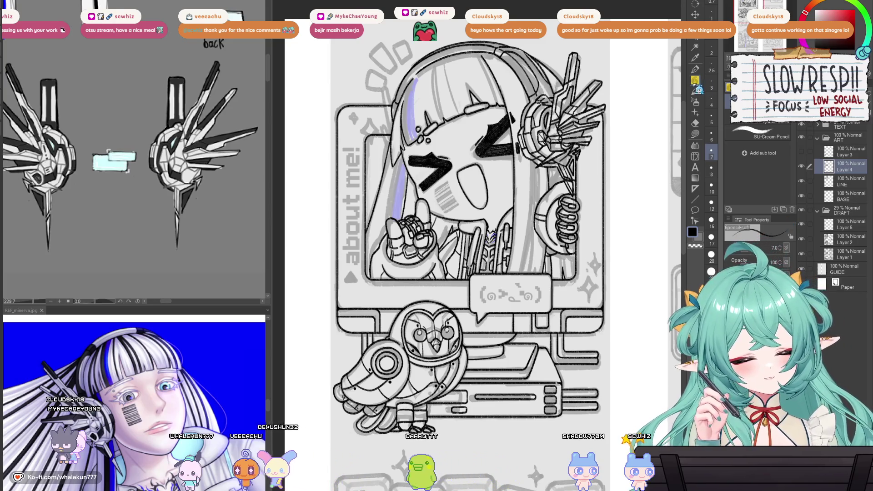
scroll(461, 257, "up", 4)
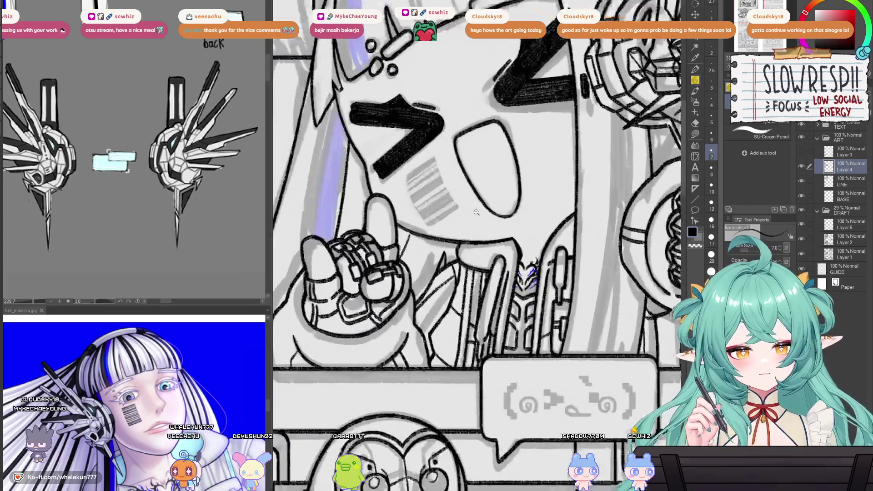
- Ink dark lines along the cheek barcode's top and right edges, redrawing the right edge
scroll(461, 257, "up", 2)
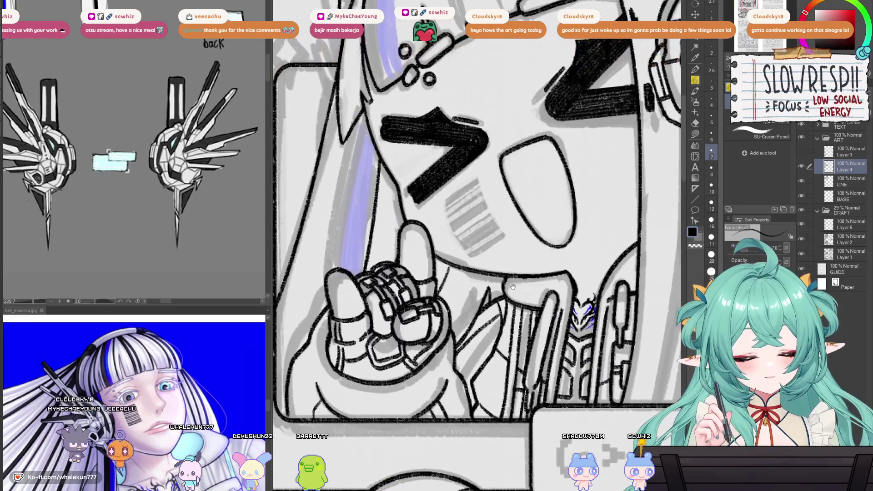
scroll(473, 237, "up", 1)
scroll(483, 216, "up", 1)
left_click_drag(484, 216, 461, 266)
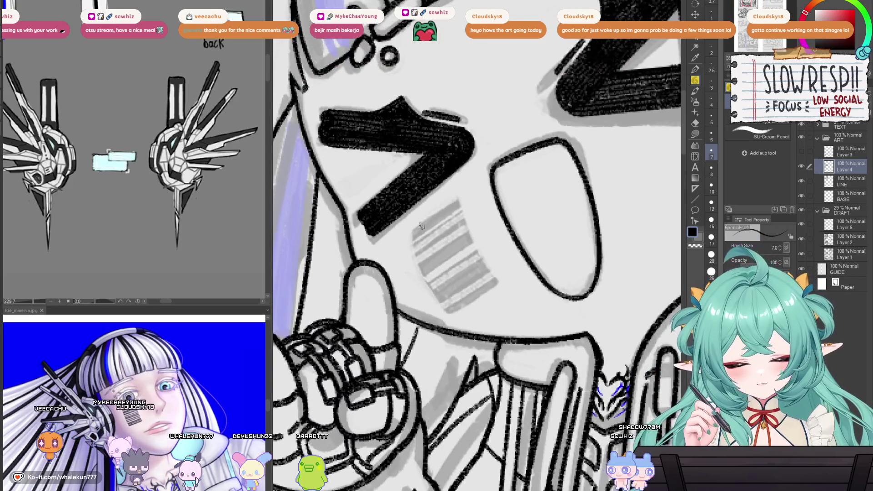
mouse_move(413, 232)
left_mouse_down()
mouse_move(450, 206)
mouse_move(435, 251)
left_mouse_up()
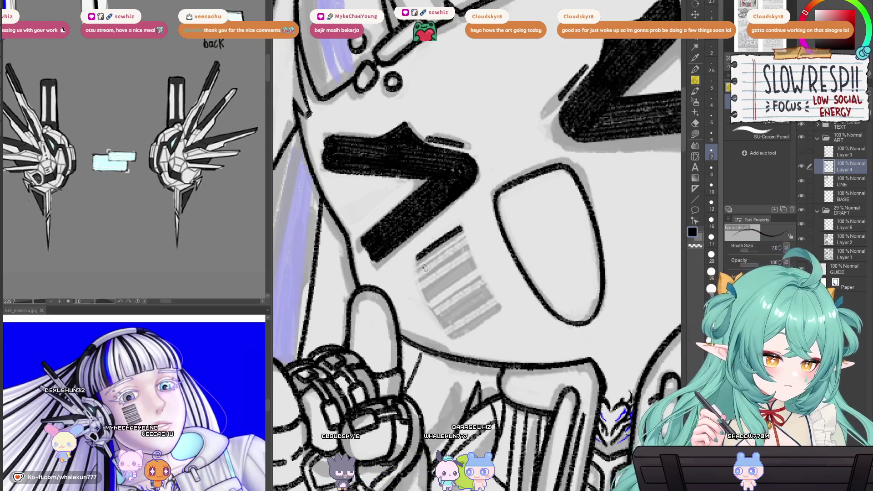
left_click_drag(424, 269, 405, 253)
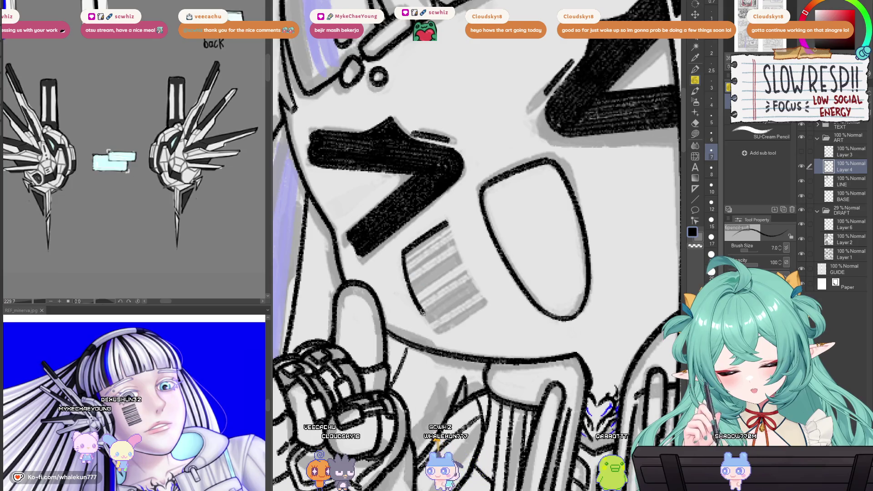
key("ctrl+z")
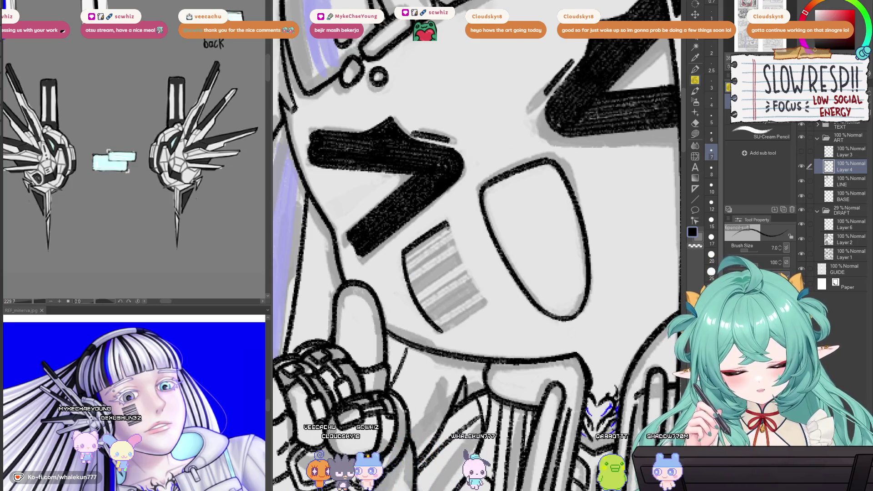
mouse_move(448, 223)
left_mouse_down()
mouse_move(489, 305)
mouse_move(469, 264)
left_mouse_up()
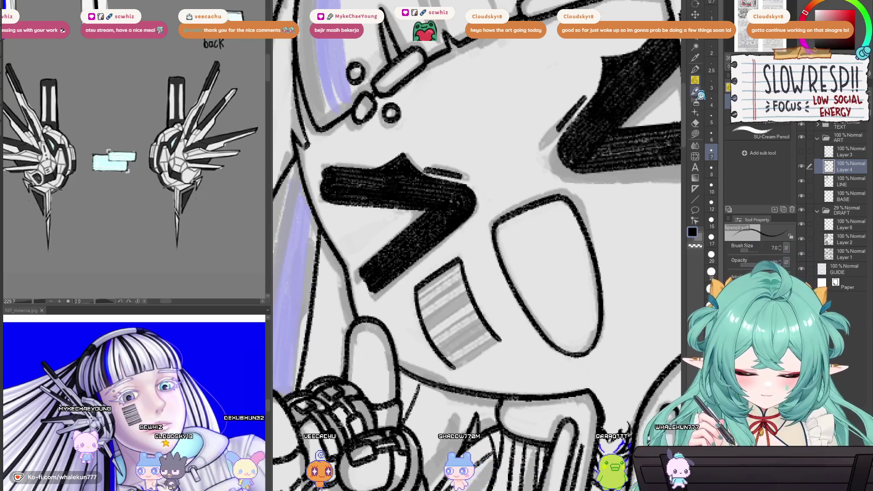
- Recentre on the barcode and alternate eraser and pencil to tidy its edges
left_click_drag(510, 263, 527, 221)
scroll(525, 223, "down", 3)
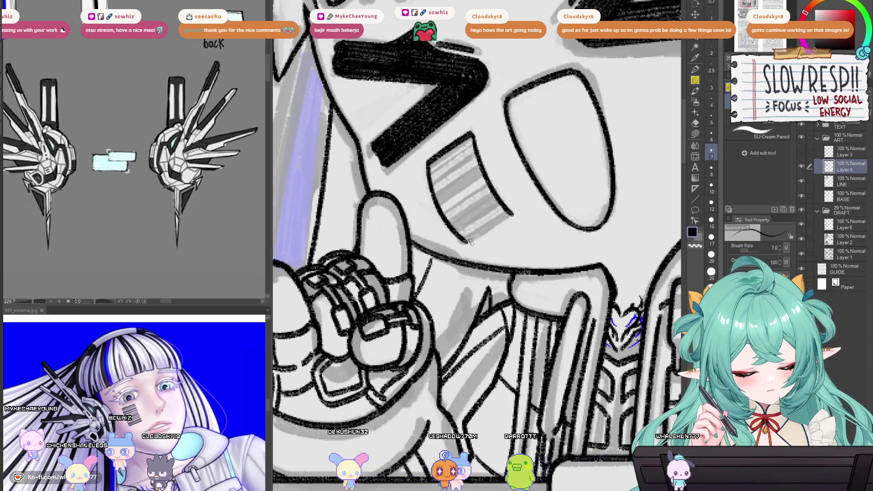
left_click_drag(484, 234, 466, 259)
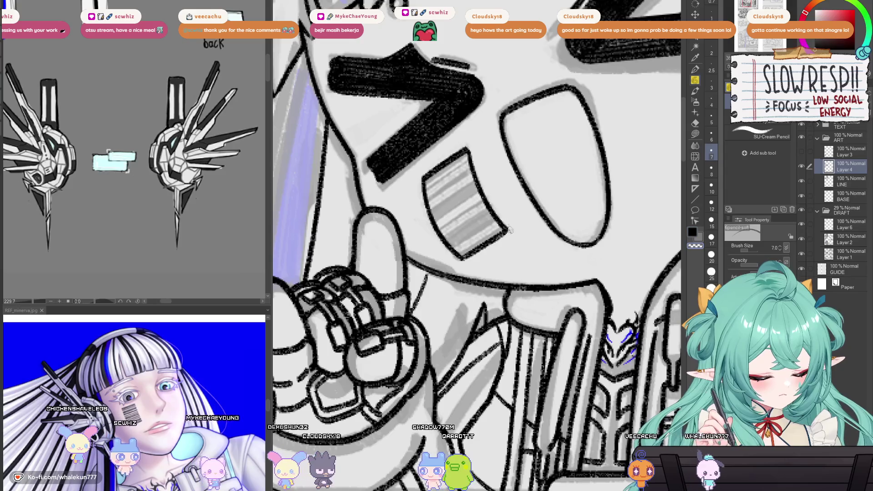
left_click_drag(470, 248, 482, 308)
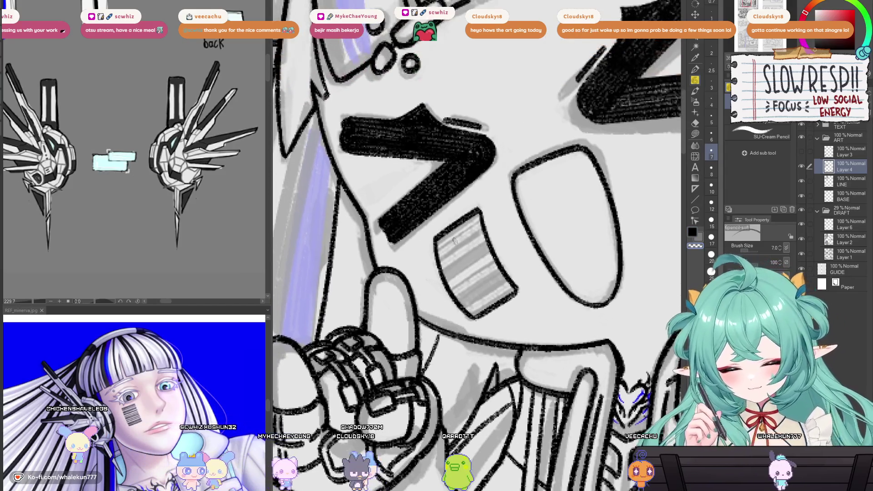
key("e")
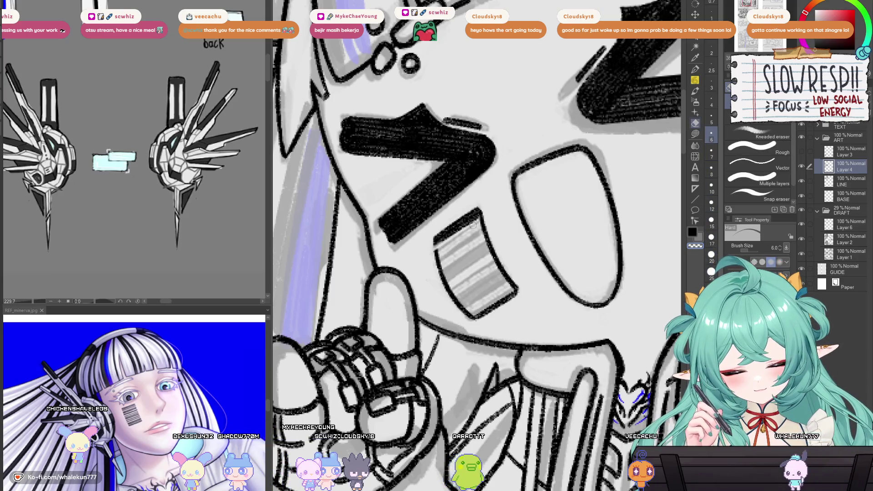
key("p")
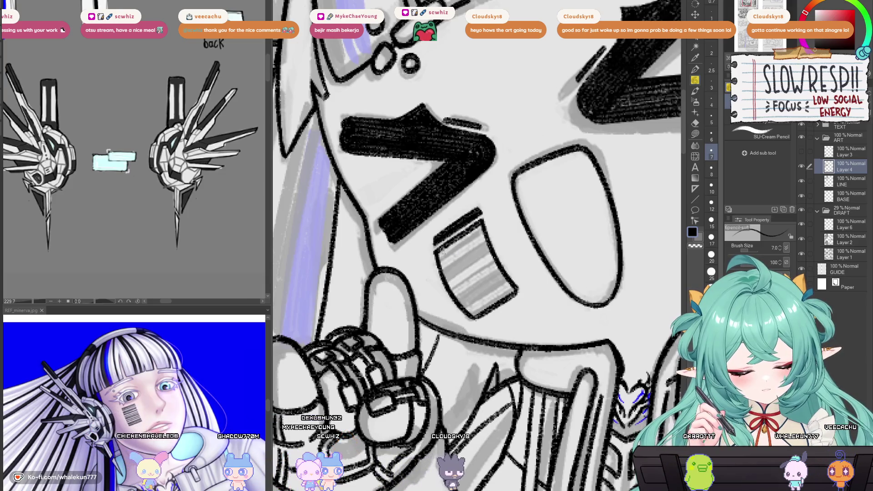
key("e")
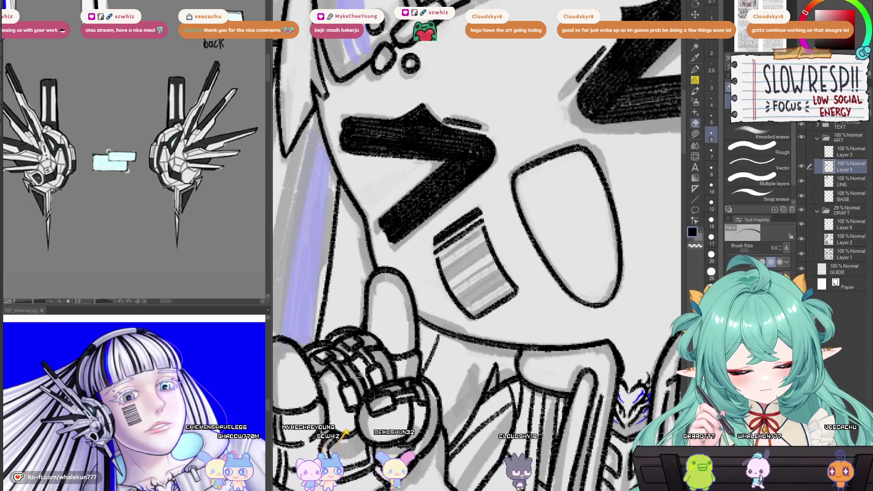
key("p")
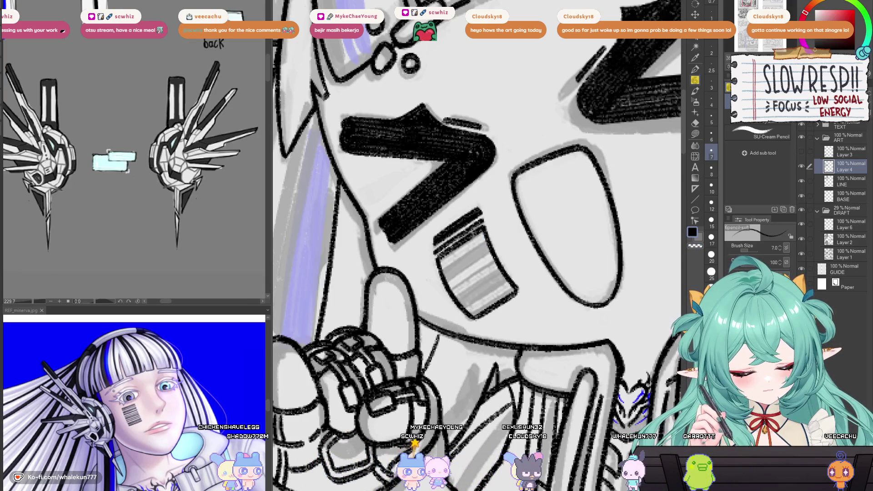
left_click_drag(484, 236, 463, 234)
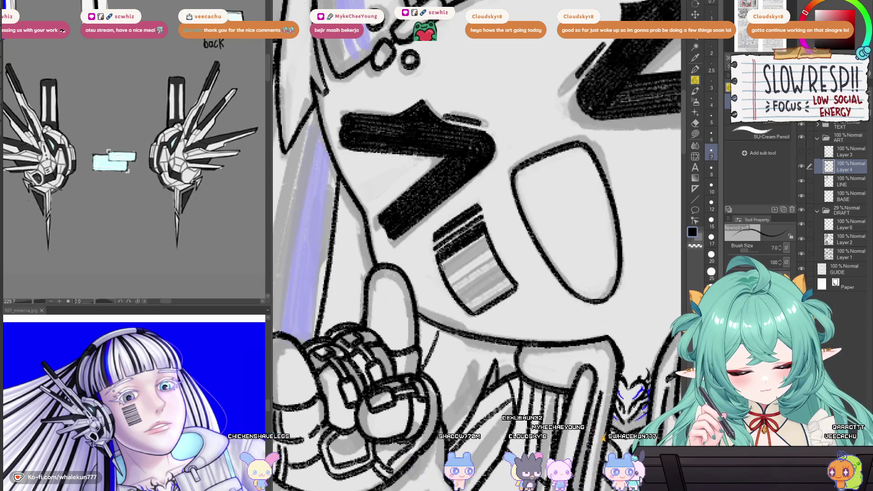
- Alternate the Kneaded eraser and SU-Cream Pencil to ink the barcode as bold black stripes
key("e")
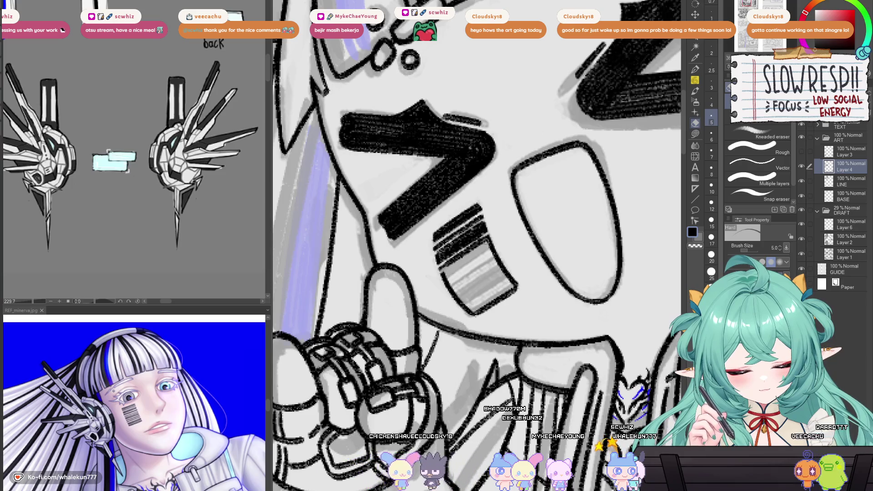
key("p")
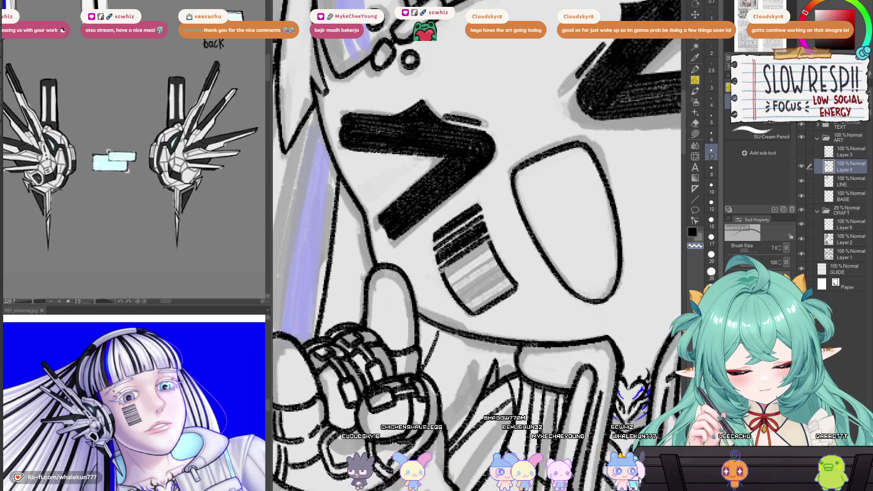
left_click_drag(472, 246, 447, 255)
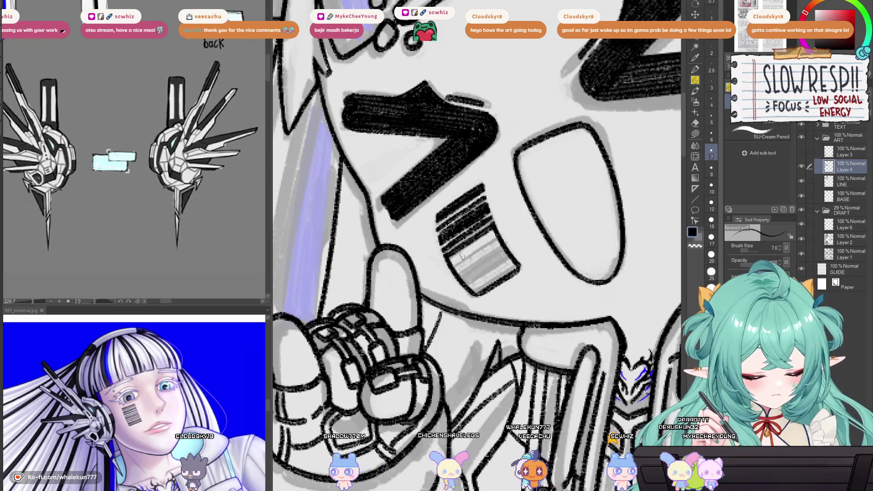
key("e")
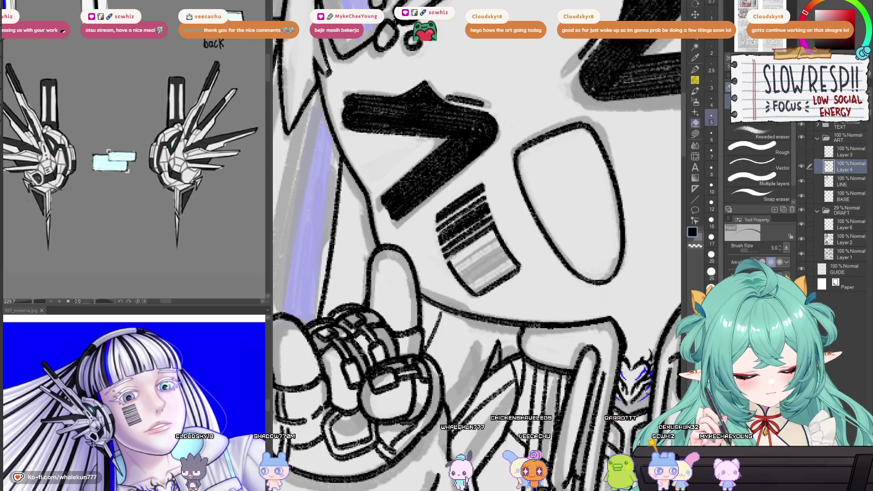
key("p")
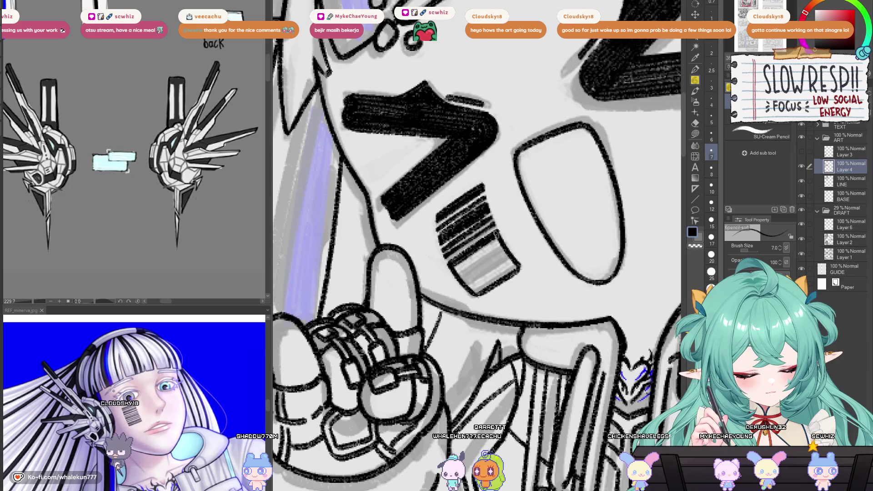
key("e")
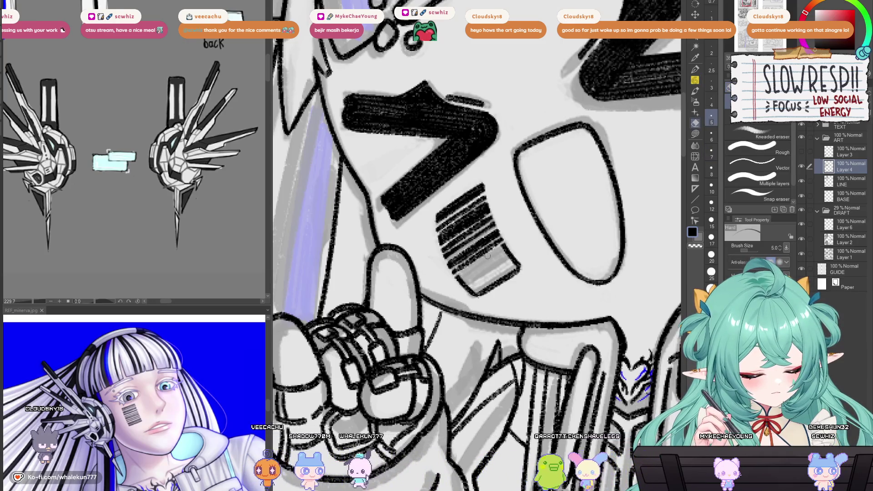
key("p")
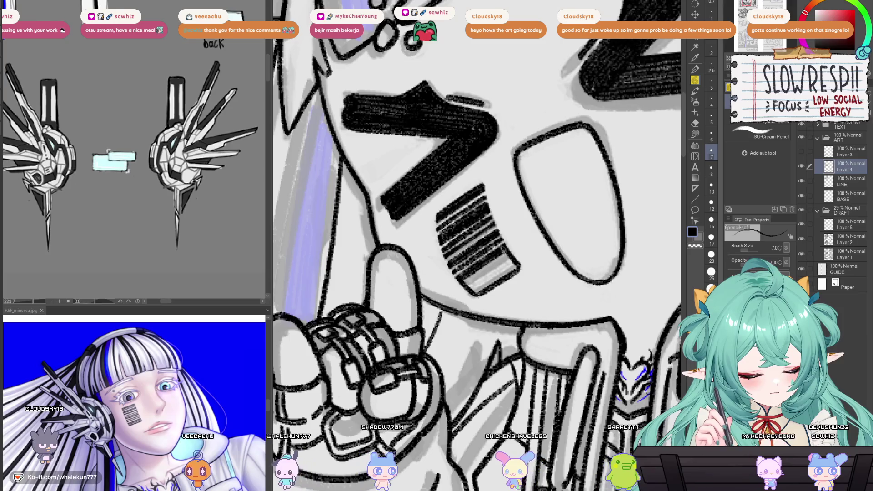
key("e")
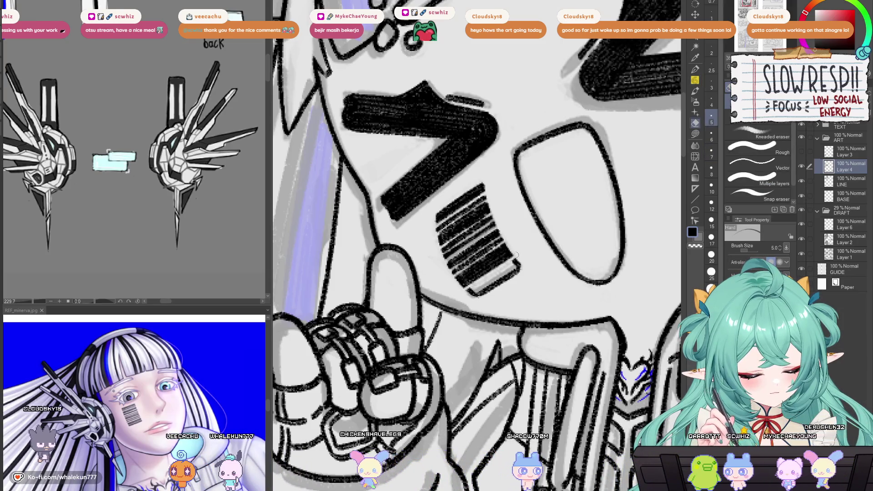
key("p")
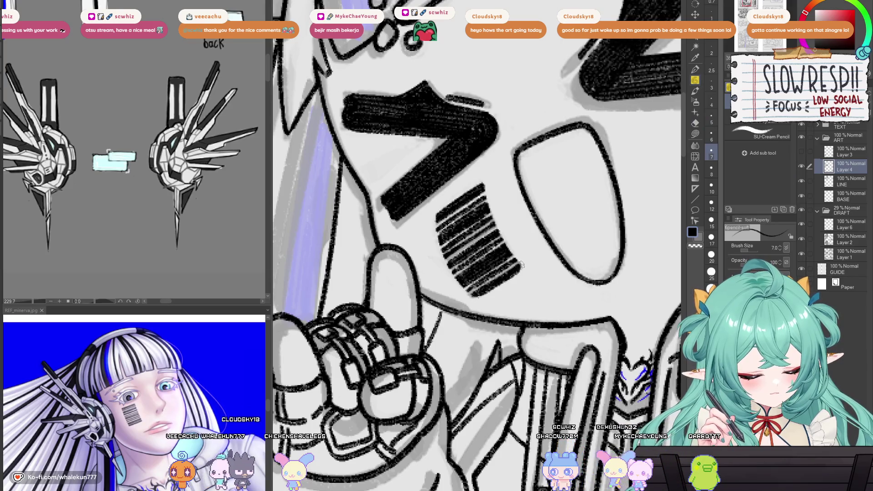
scroll(511, 271, "down", 8)
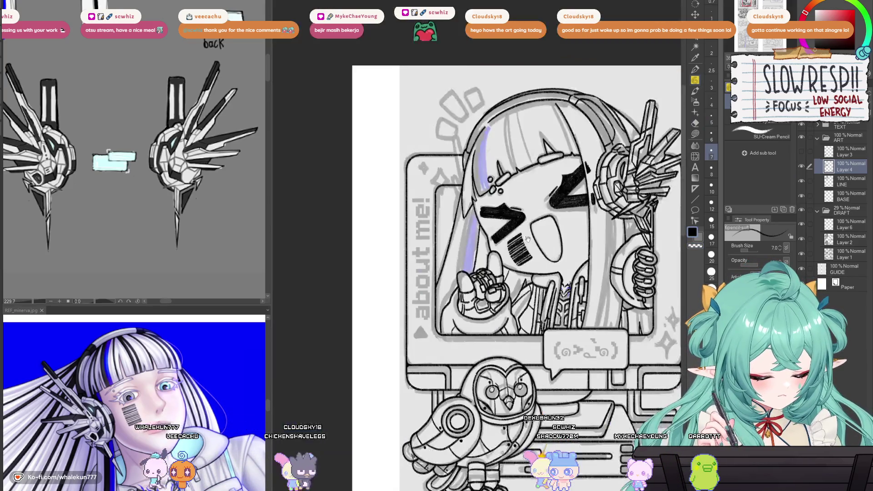
- Hide the draft sketch and pan across the FAQ, credits, rules and about-me pages to review them
scroll(485, 259, "up", 4)
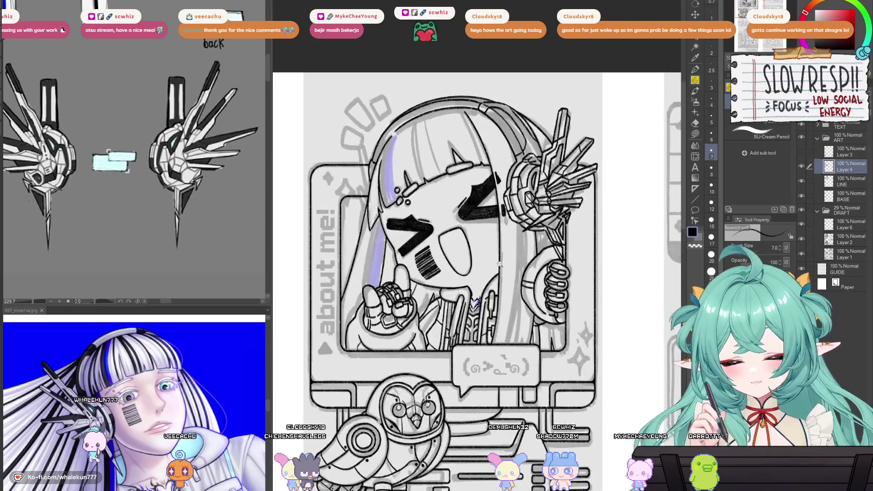
key("h")
key("h")
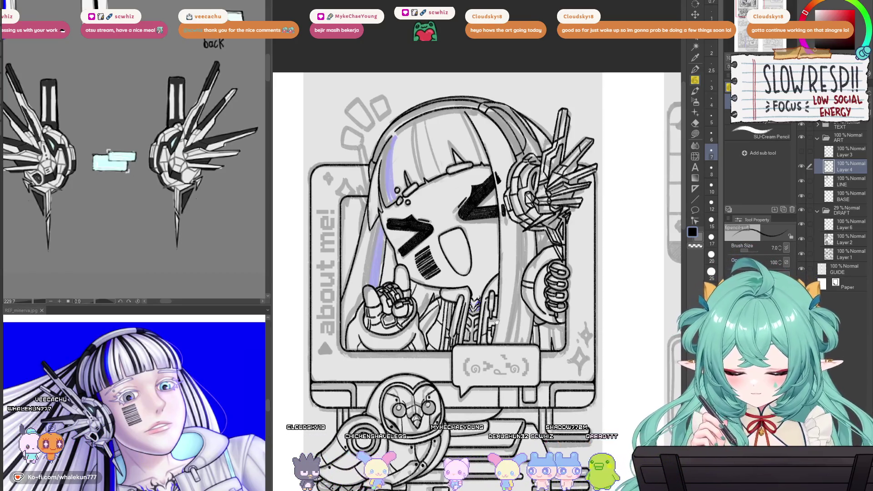
scroll(504, 296, "down", 3)
scroll(516, 269, "up", 2)
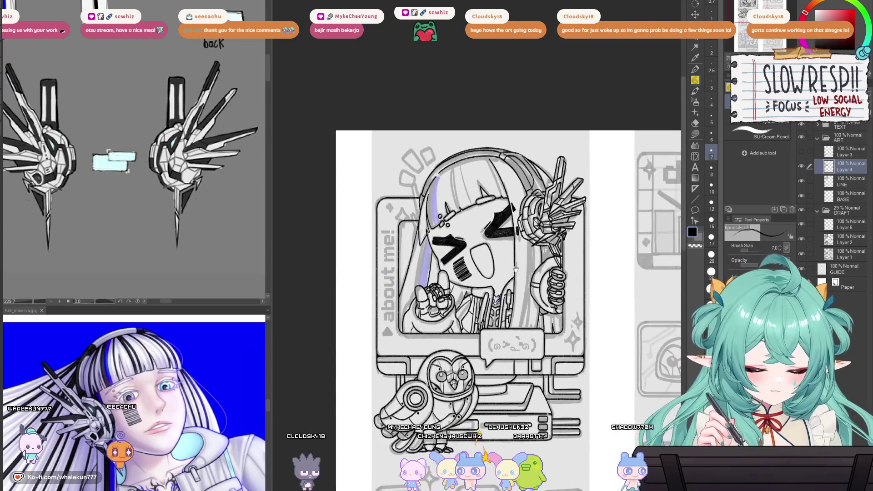
left_click_drag(516, 269, 479, 253)
left_click(802, 211)
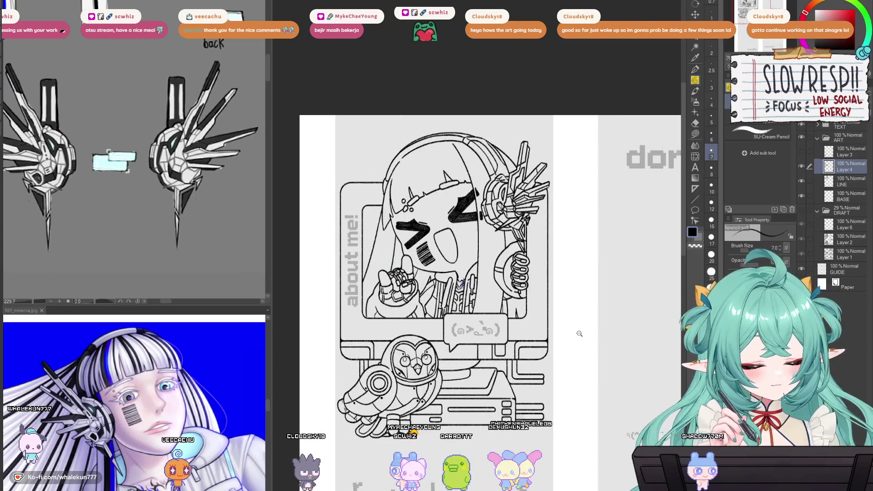
left_click(580, 333)
key("h")
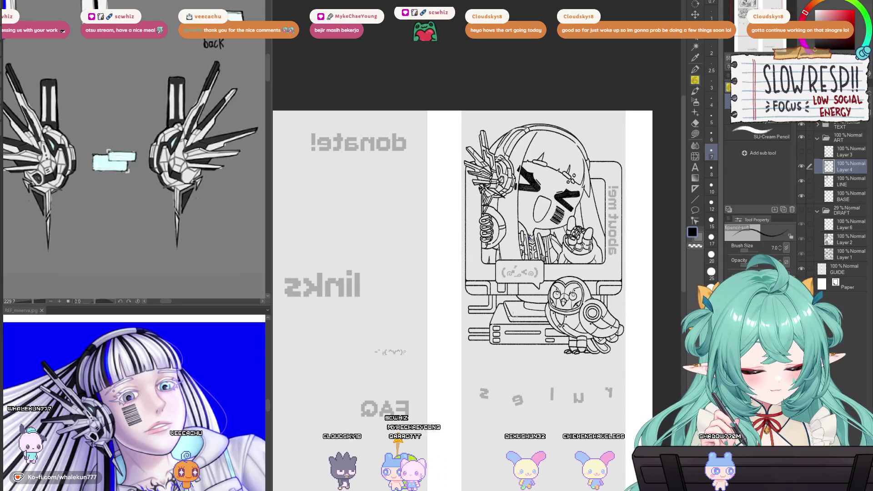
key("h")
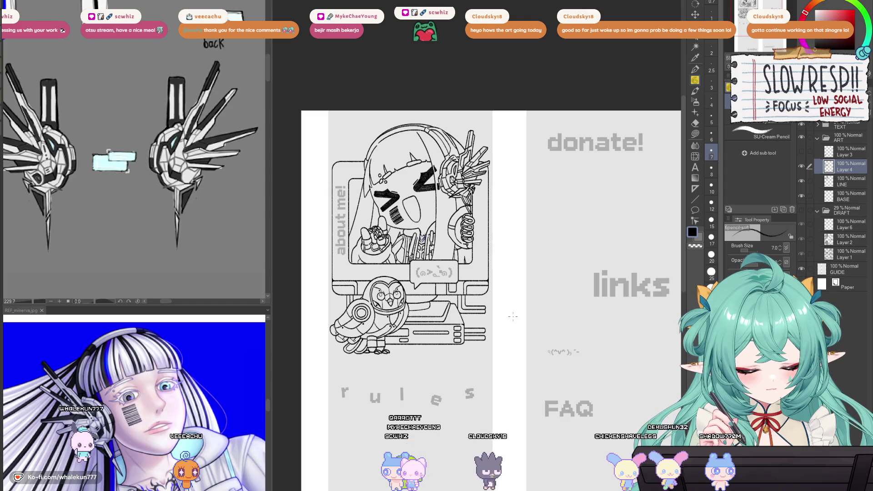
left_click_drag(512, 316, 523, 203)
left_click_drag(562, 424, 553, 300)
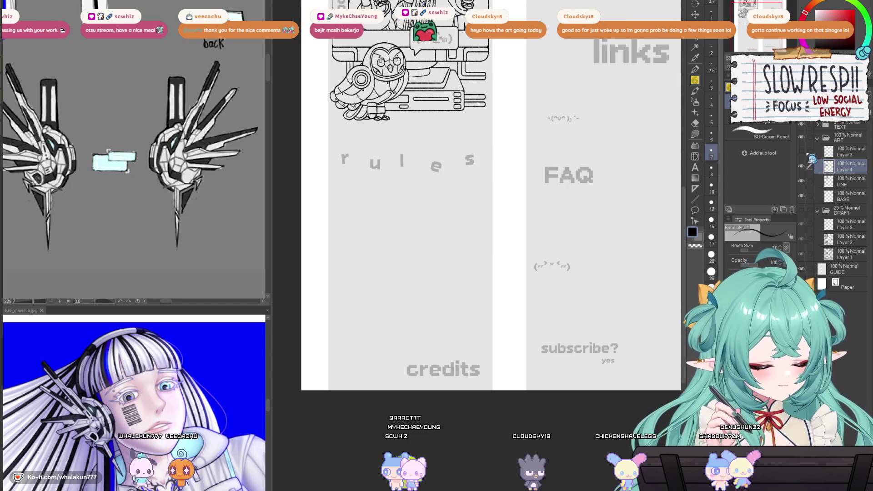
mouse_move(528, 388)
left_mouse_down()
mouse_move(508, 352)
mouse_move(509, 473)
left_mouse_up()
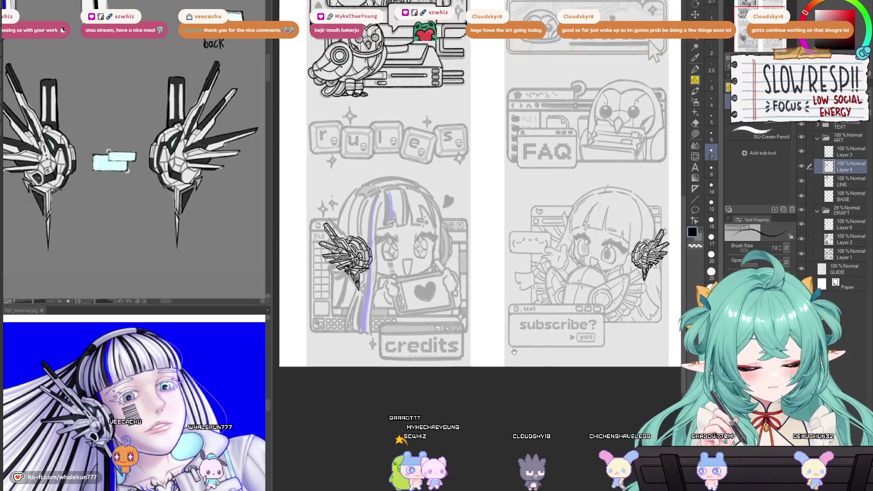
left_click_drag(506, 377, 521, 431)
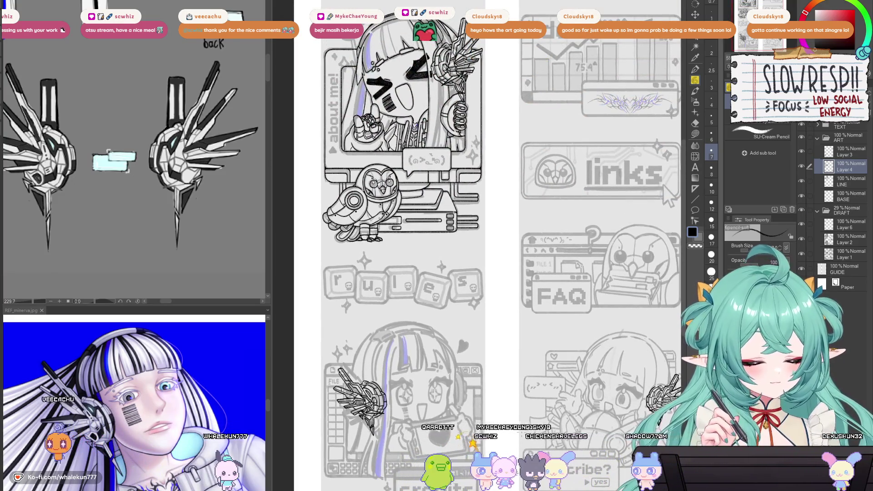
- Merge Layer 4 down into the LINE layer
left_click(843, 152)
left_click(839, 172)
key("ctrl+e")
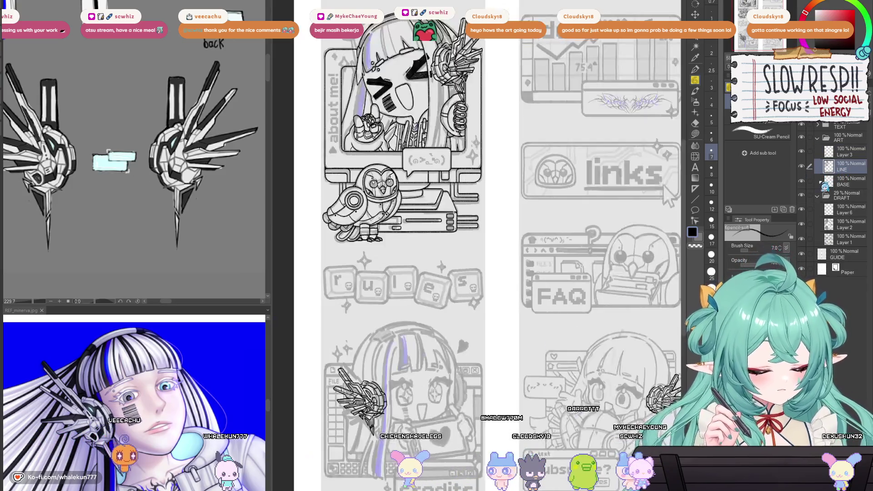
- Add a new empty Layer 4 above LINE and mirror the canvas horizontally
left_click_drag(559, 367, 543, 286)
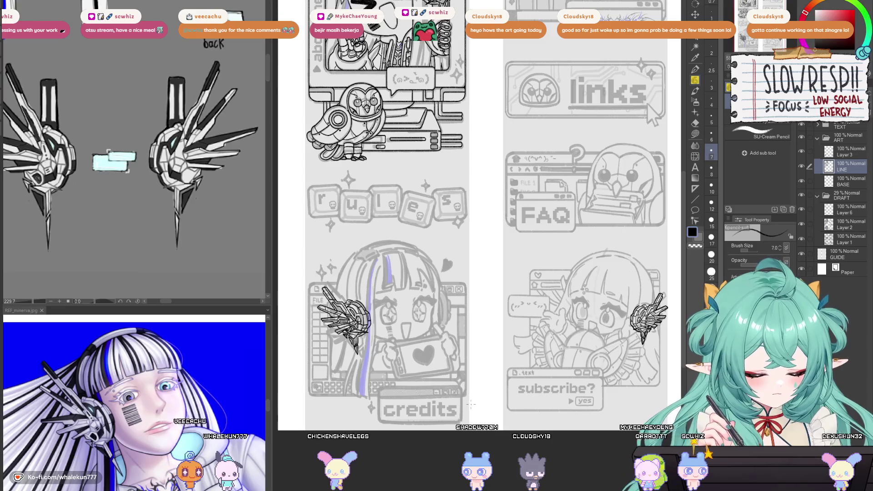
key("ctrl+shift+n")
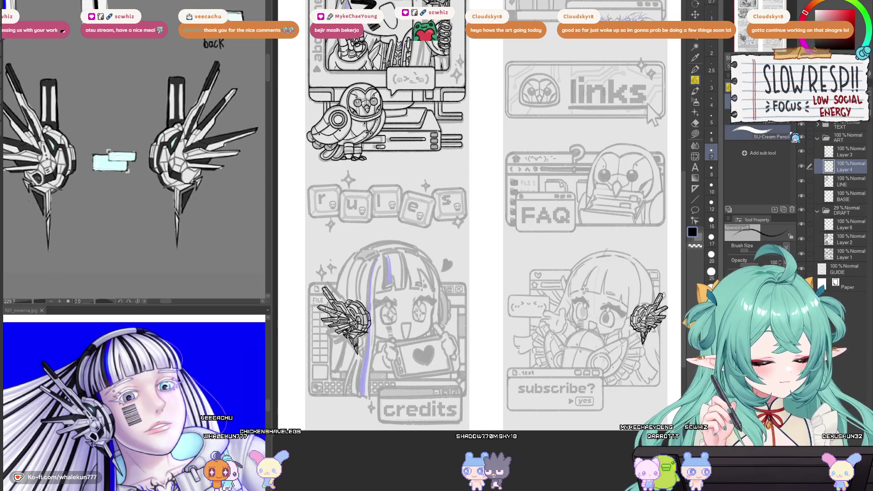
key("h")
scroll(527, 315, "up", 5)
scroll(527, 315, "down", 5)
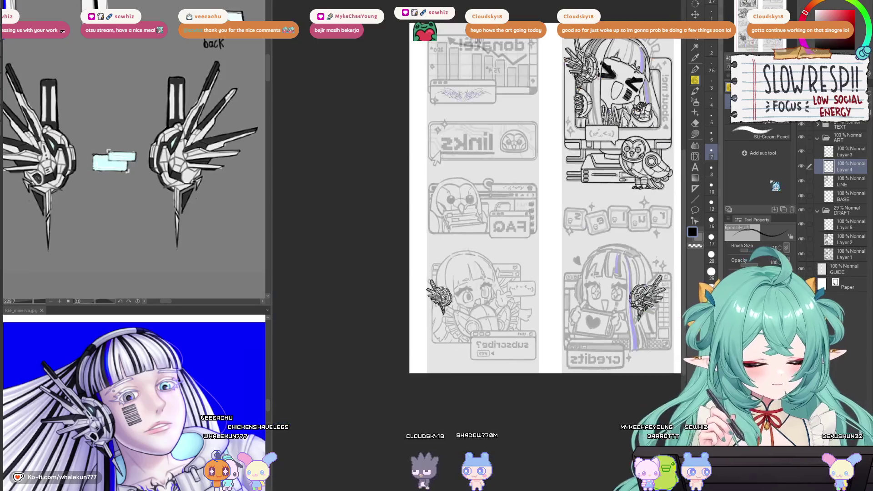
- Lasso the headphone wing on Layer 3 and paste it as Layer 3 Copy
key("alt+bracketright")
key("m")
left_click_drag(473, 253, 473, 339)
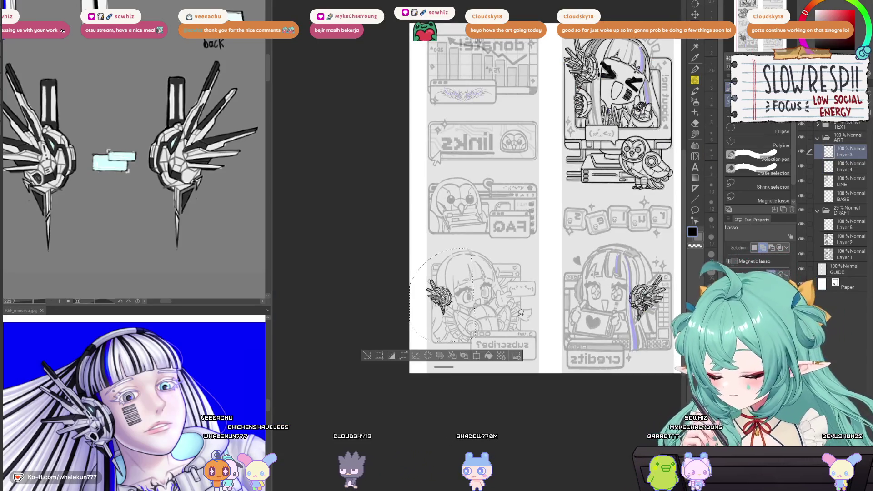
key("ctrl+v")
left_click_drag(849, 174, 859, 176)
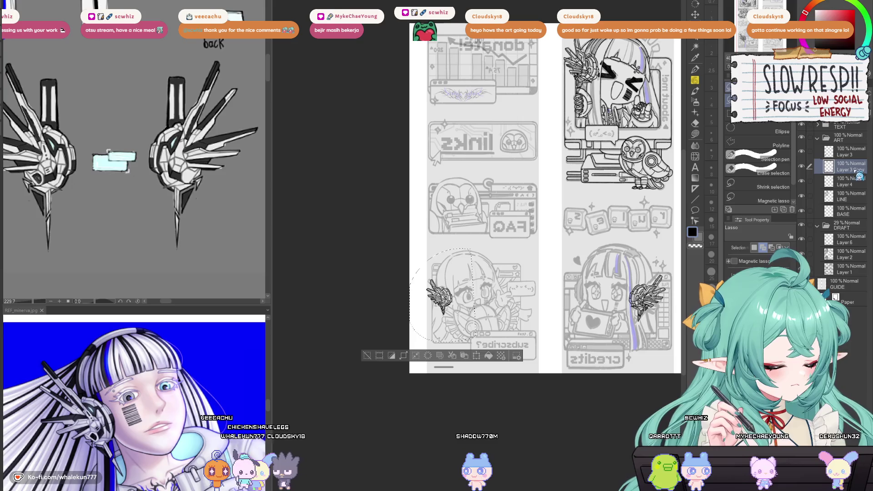
key("ctrl+d")
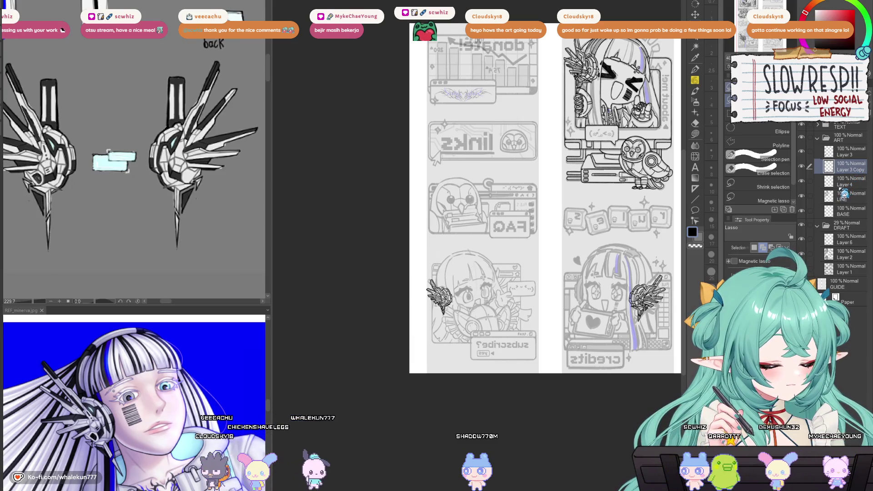
- Restore the unmirrored canvas view and recenter the page
key("h")
left_click_drag(846, 167, 807, 159)
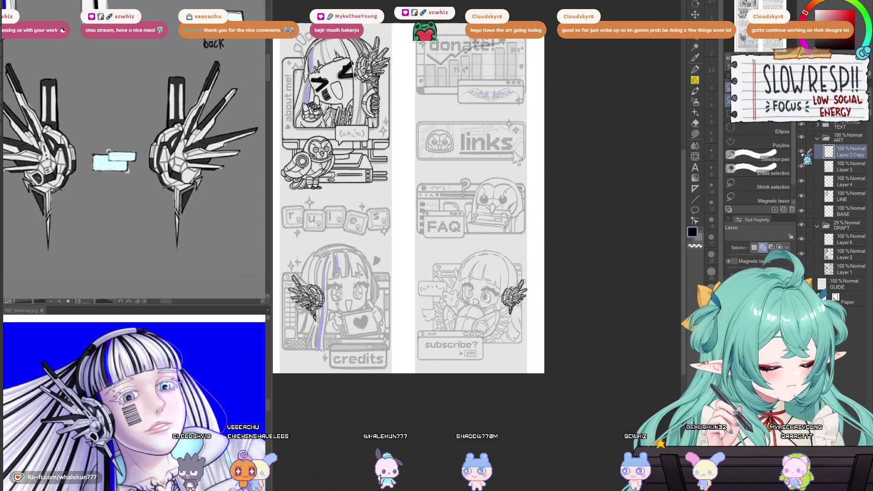
left_click_drag(493, 328, 594, 306)
key("p")
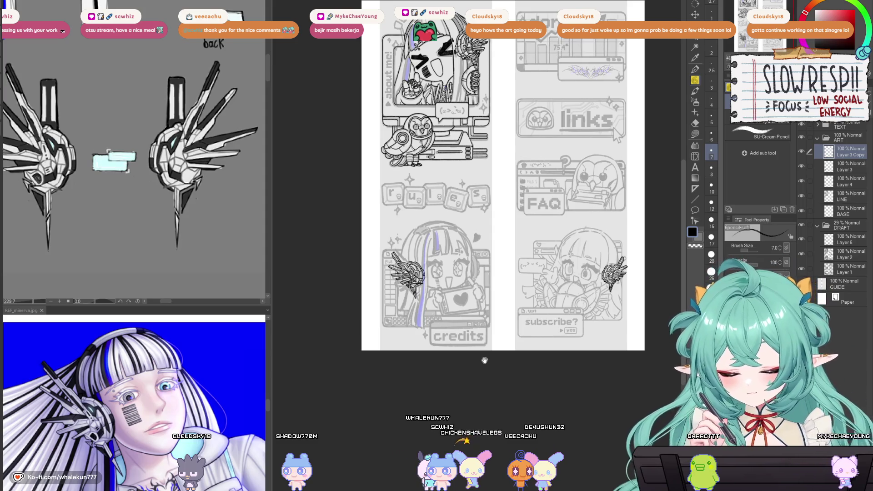
- Pan across the rules, credits and about me panels, then make Layer 4 active
left_click_drag(485, 360, 497, 354)
scroll(504, 346, "up", 3)
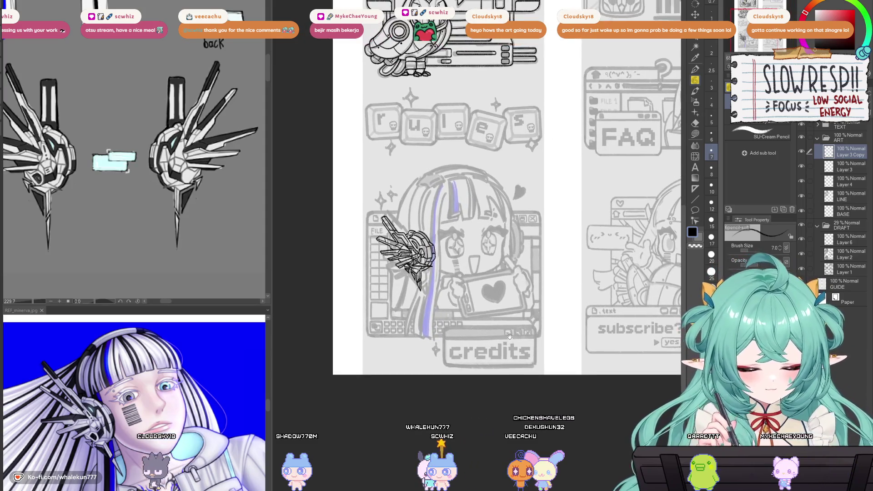
scroll(500, 355, "down", 3)
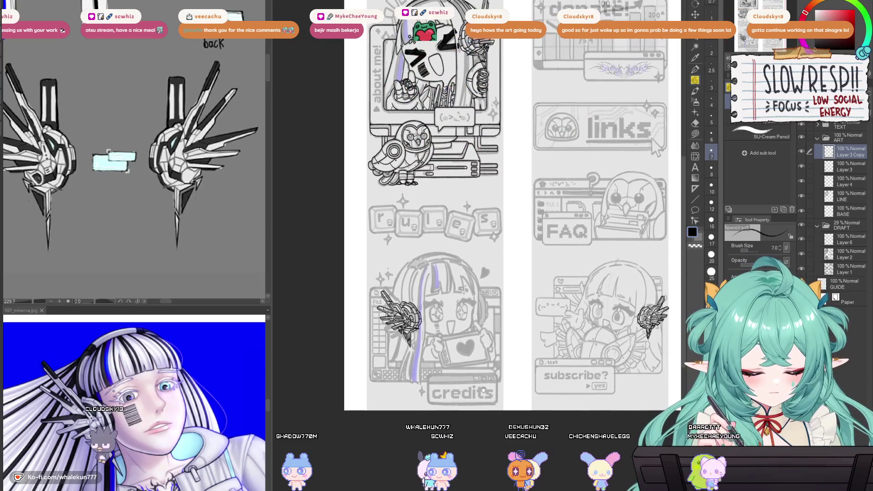
left_click_drag(482, 389, 483, 367)
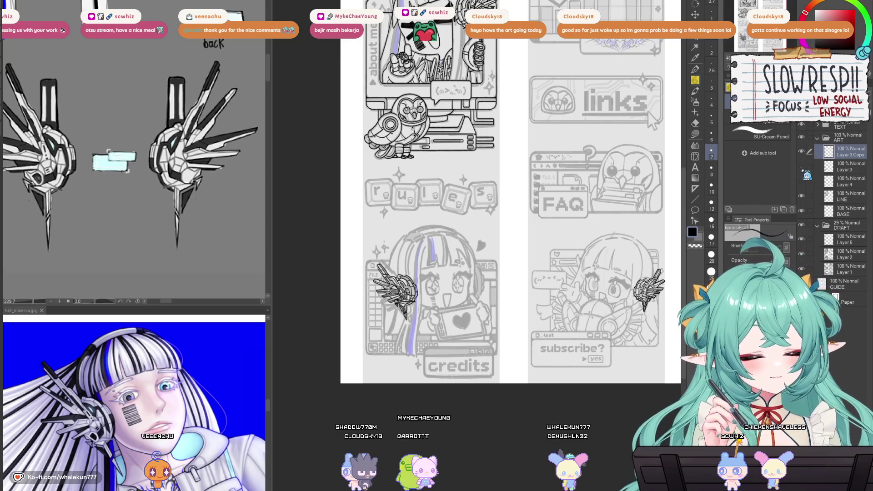
scroll(509, 190, "up", 3)
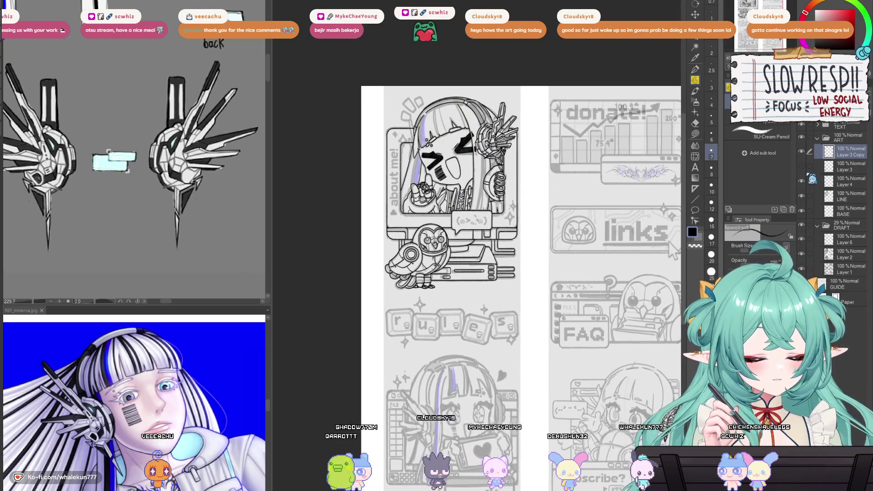
left_click(811, 184)
- Place linear rulers along the credits window frame's bottom and right edges
mouse_move(524, 399)
left_mouse_down()
mouse_move(512, 274)
mouse_move(453, 321)
left_mouse_up()
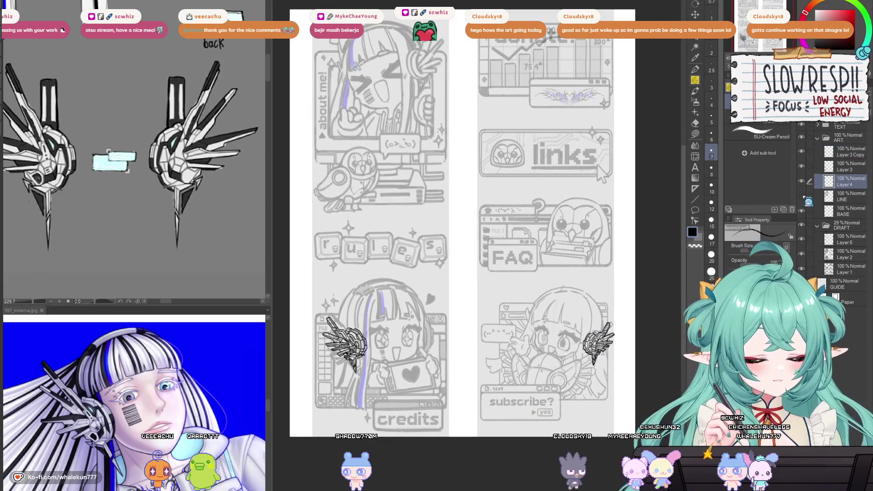
scroll(464, 227, "down", 3)
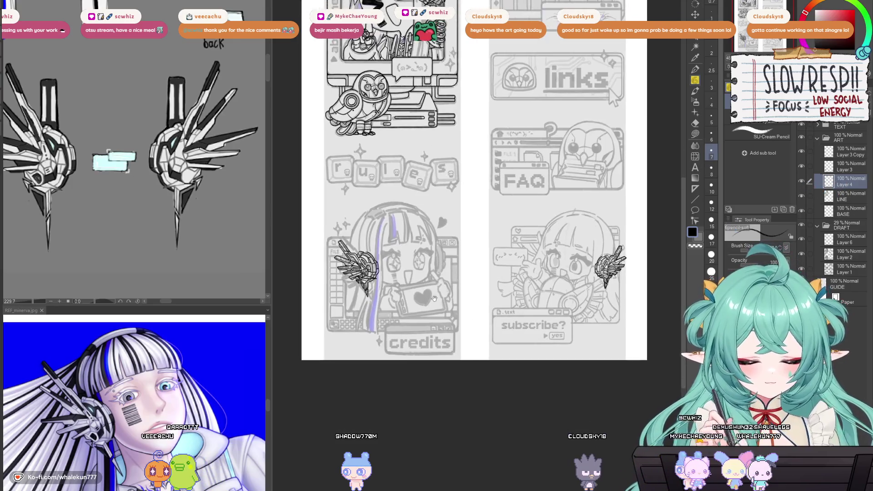
scroll(538, 319, "up", 4)
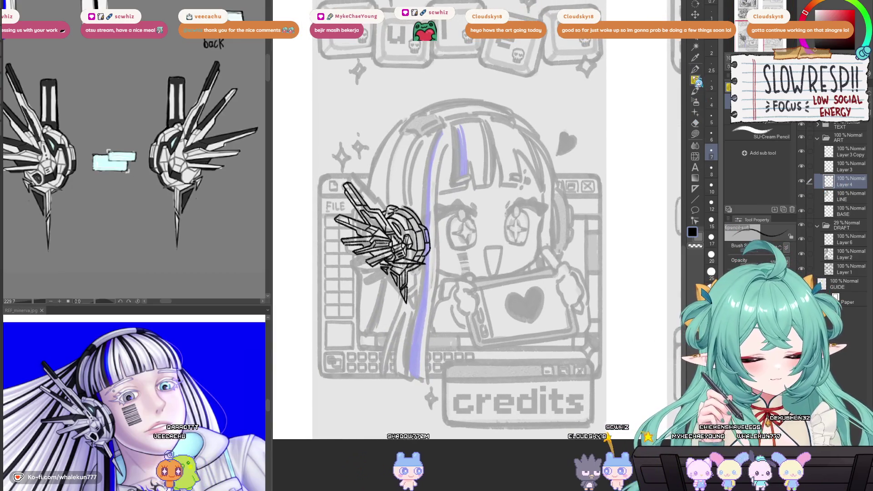
left_click(694, 189)
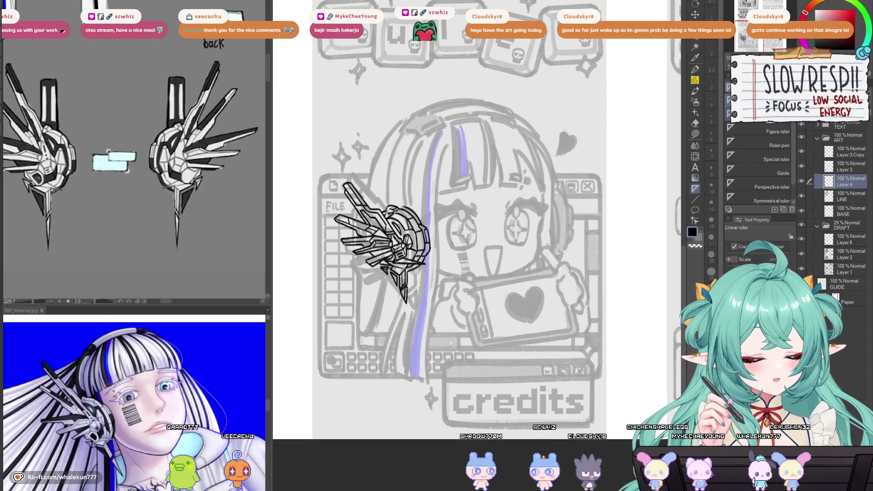
left_click_drag(323, 374, 593, 375)
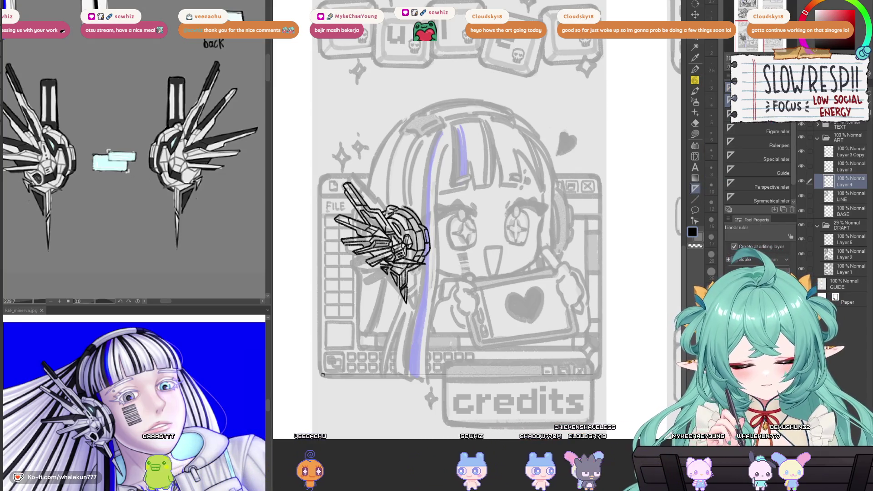
left_click_drag(600, 180, 599, 370)
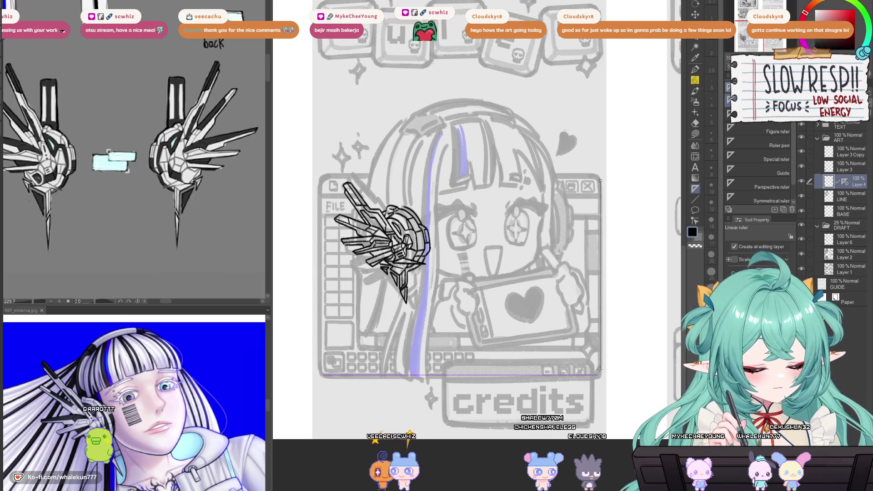
- Ink the frame's bottom and right edges along the rulers, discarding a trial corner stroke
key("p")
left_click_drag(324, 375, 597, 375)
left_click_drag(600, 182, 600, 370)
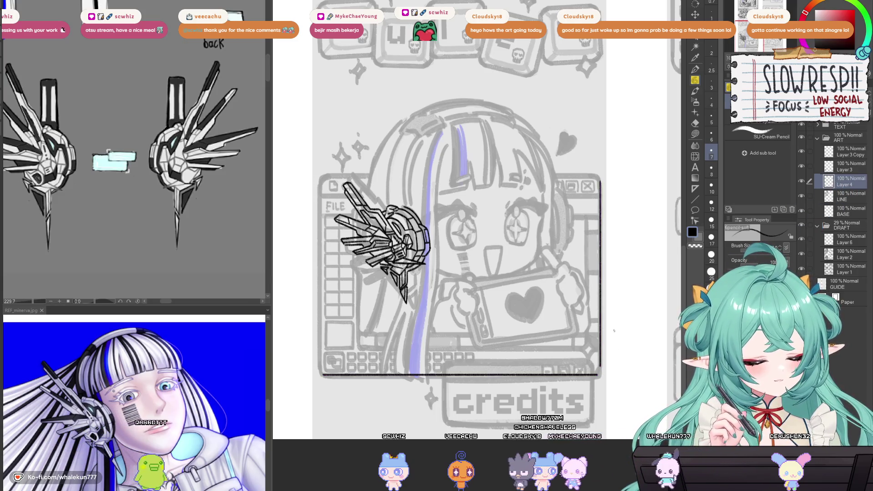
scroll(584, 365, "up", 3)
scroll(584, 365, "up", 2)
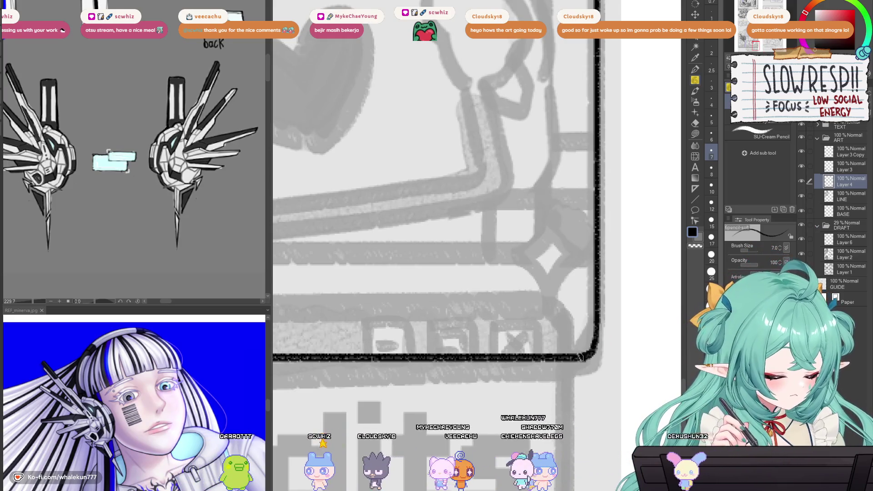
left_click_drag(595, 319, 590, 354)
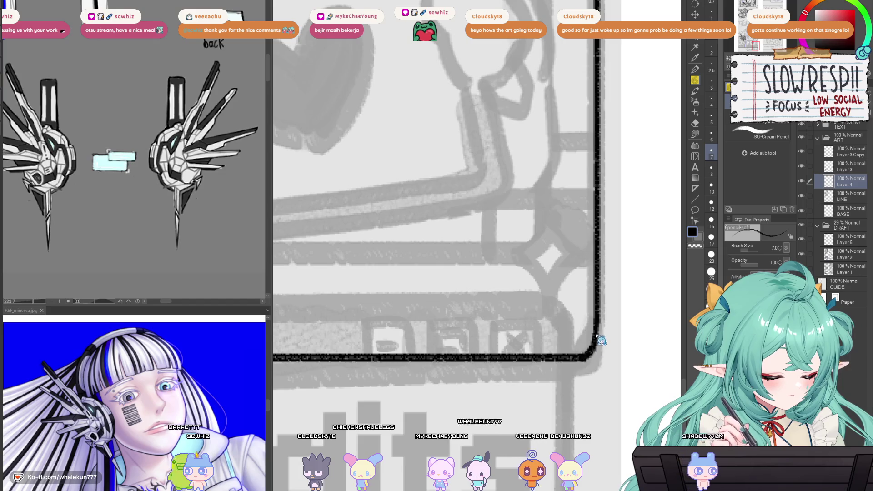
key("ctrl+z")
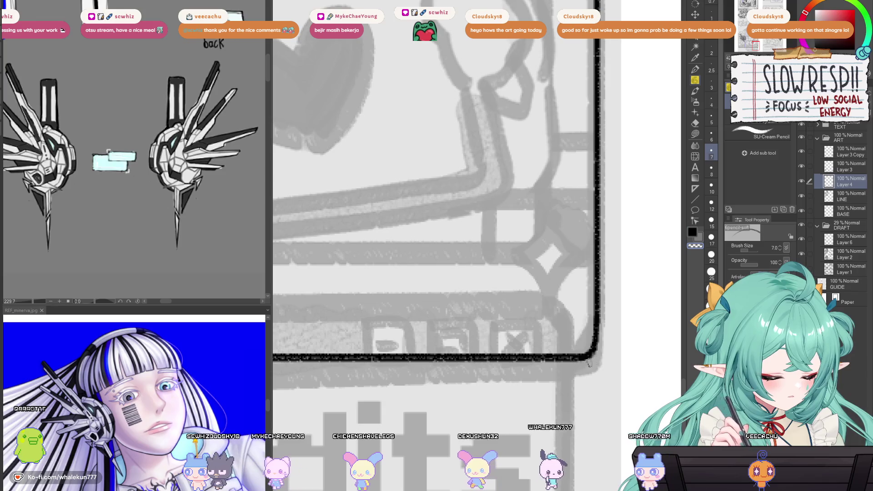
scroll(608, 348, "down", 5)
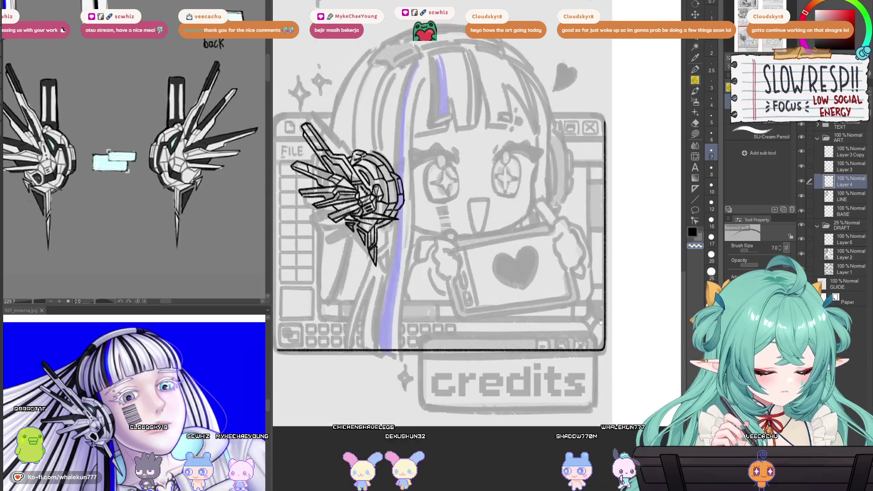
- Replace the old corner with a rounded curve joining the bottom and right edges
scroll(578, 337, "up", 5)
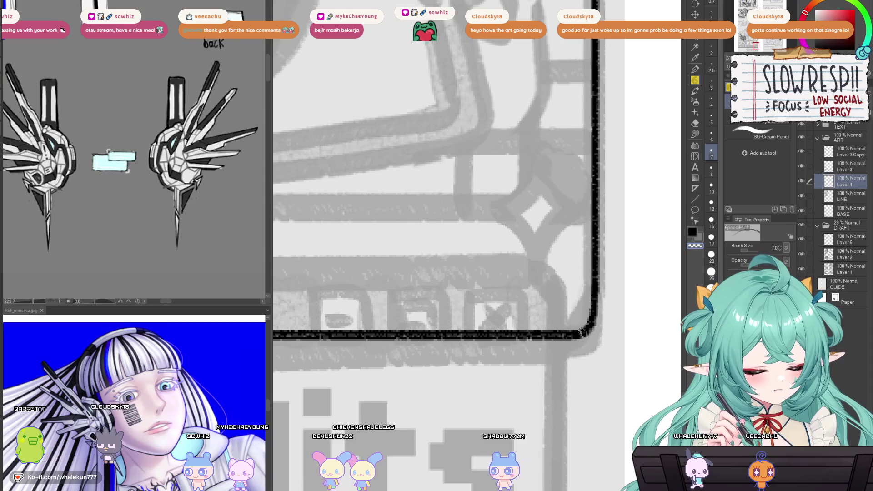
key("ctrl+z")
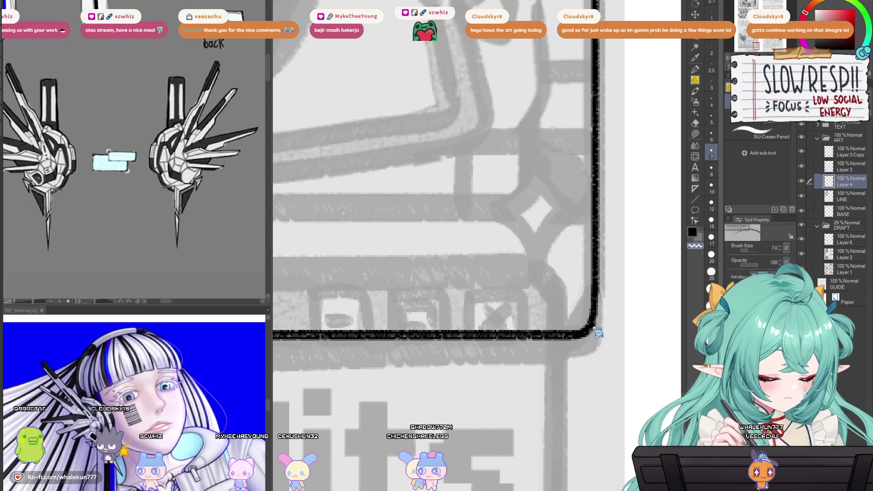
key("ctrl+z")
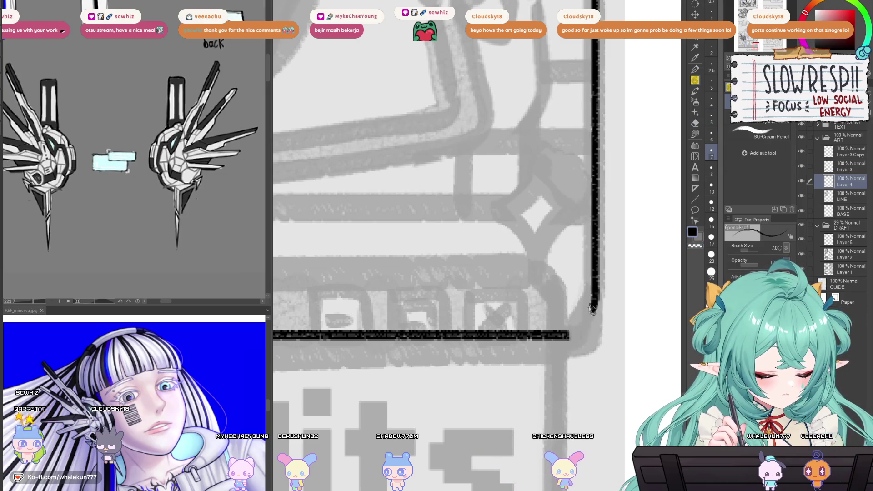
left_click_drag(595, 291, 566, 335)
key("ctrl+z")
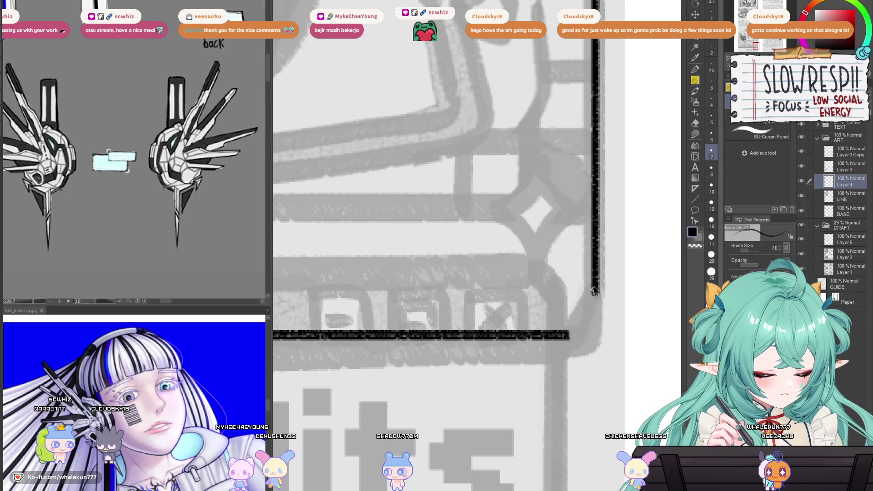
left_click_drag(574, 333, 593, 291)
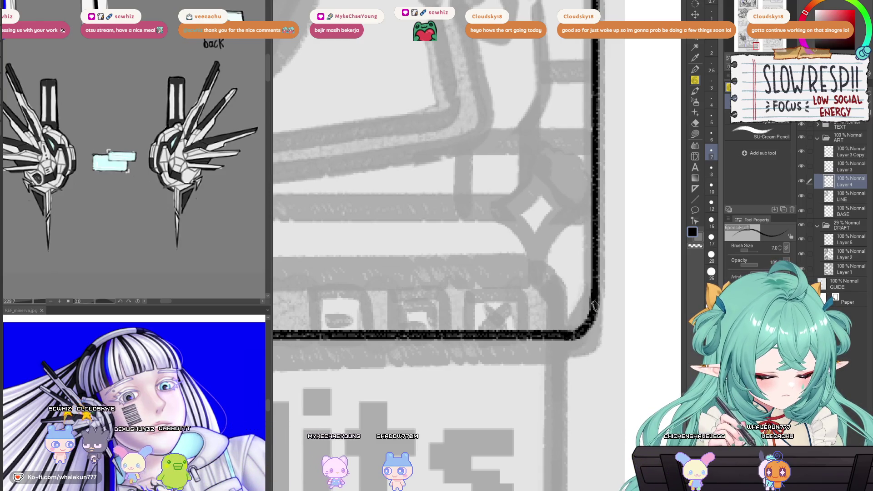
scroll(594, 318, "down", 3)
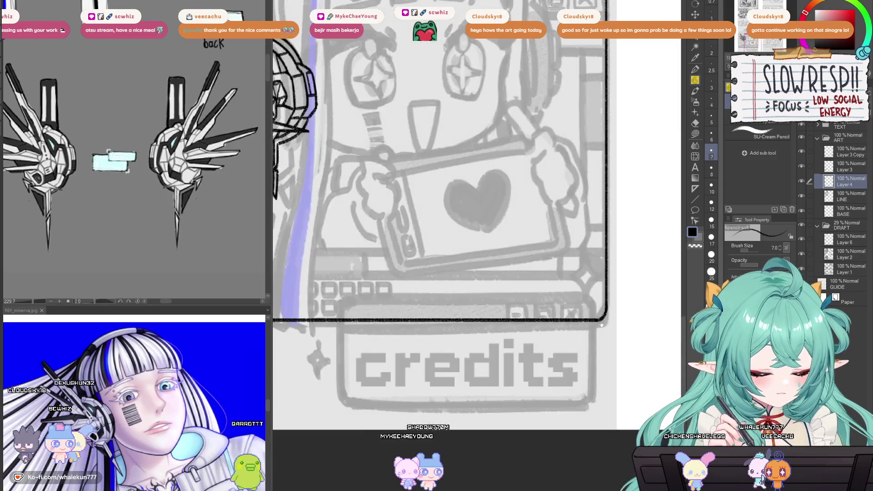
scroll(609, 316, "up", 3)
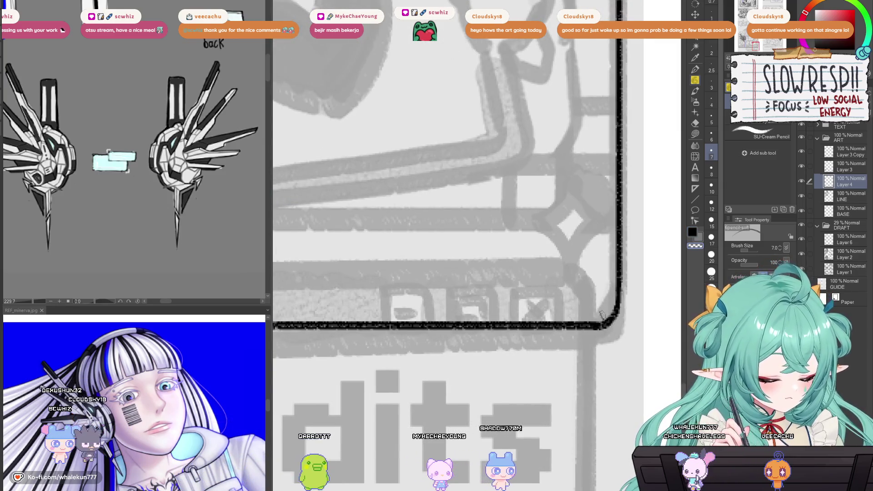
- Redraw the bottom-right corner with a heavier stroke and check it up close
left_click_drag(619, 313, 598, 326)
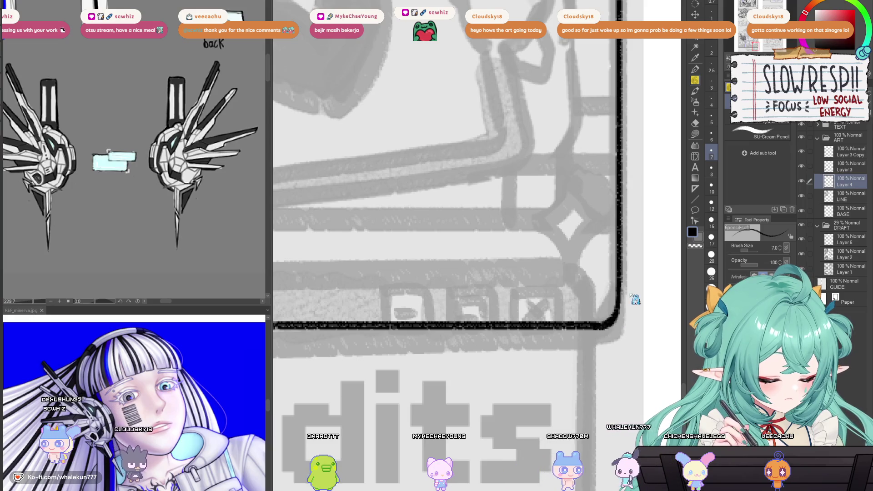
scroll(598, 325, "down", 1)
scroll(605, 322, "up", 2)
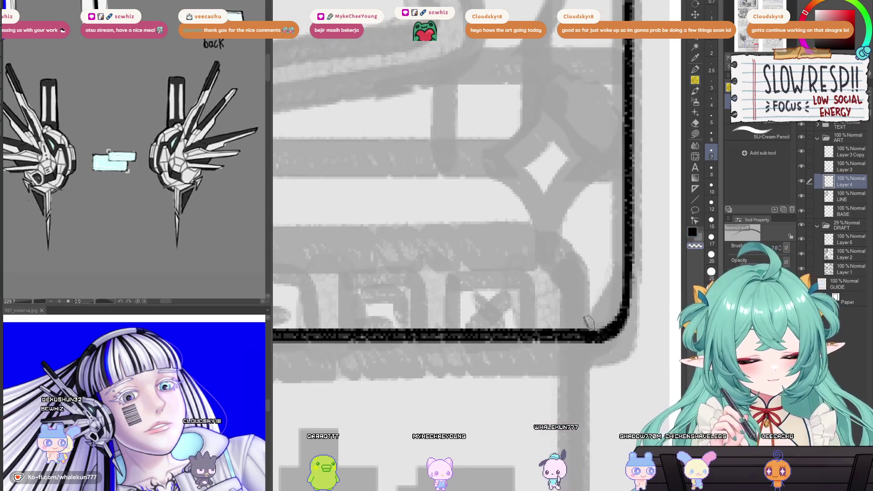
left_click_drag(614, 321, 574, 293)
scroll(573, 292, "down", 1)
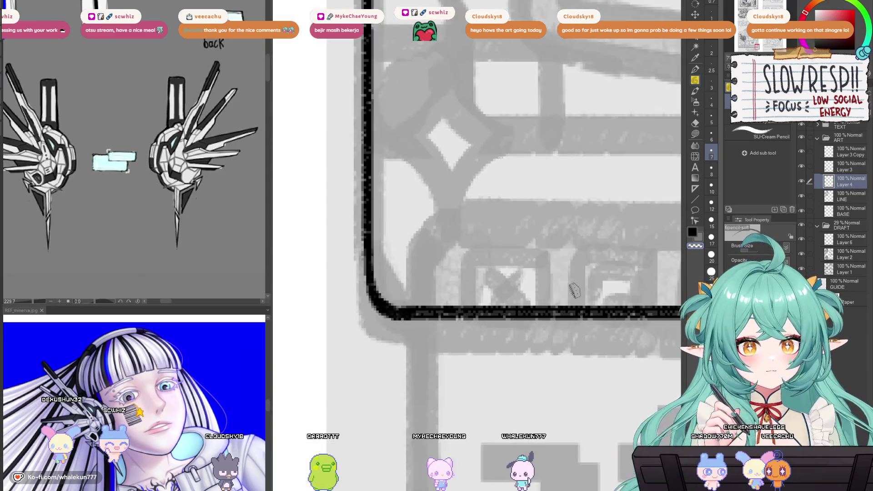
scroll(574, 292, "up", 1)
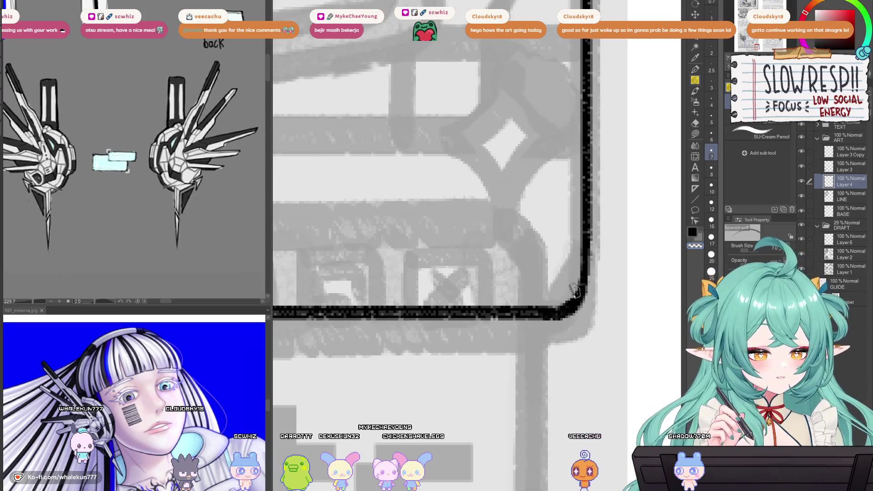
scroll(574, 300, "down", 5)
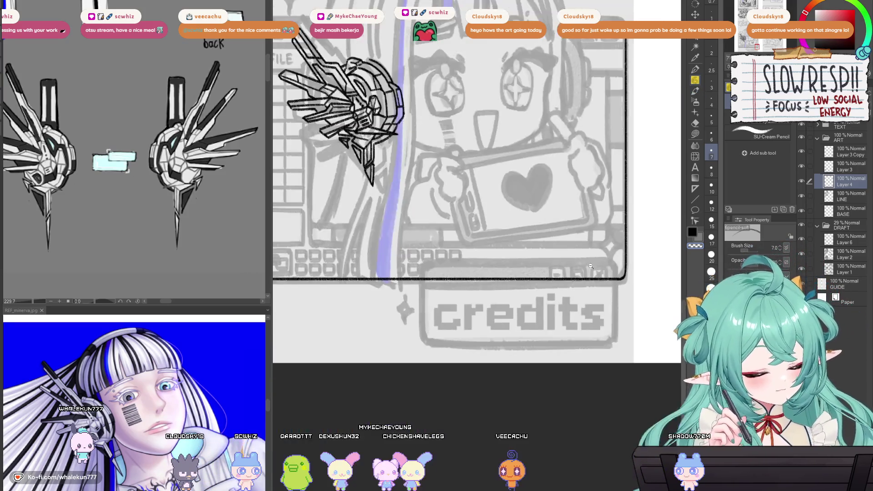
- Draw the frame's rounded top-left corner, redoing the first attempt
scroll(399, 192, "up", 4)
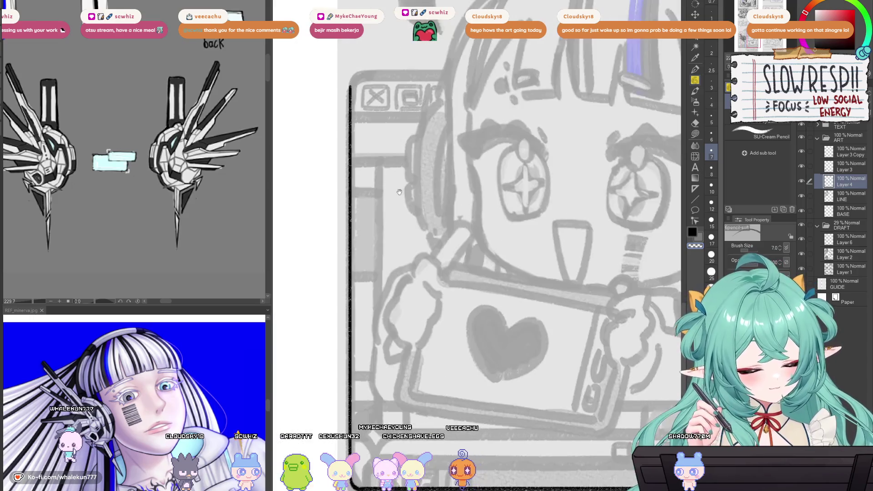
left_click_drag(399, 192, 528, 286)
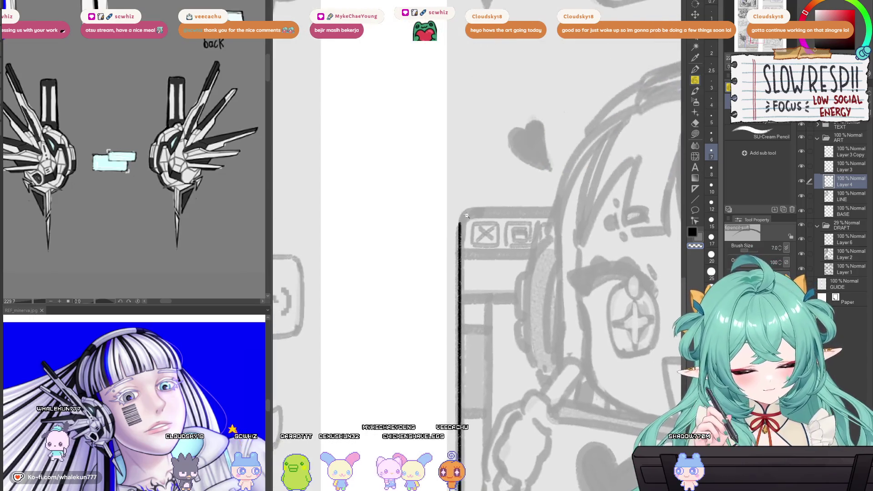
scroll(478, 221, "up", 3)
key("ctrl+z")
left_click_drag(471, 217, 449, 257)
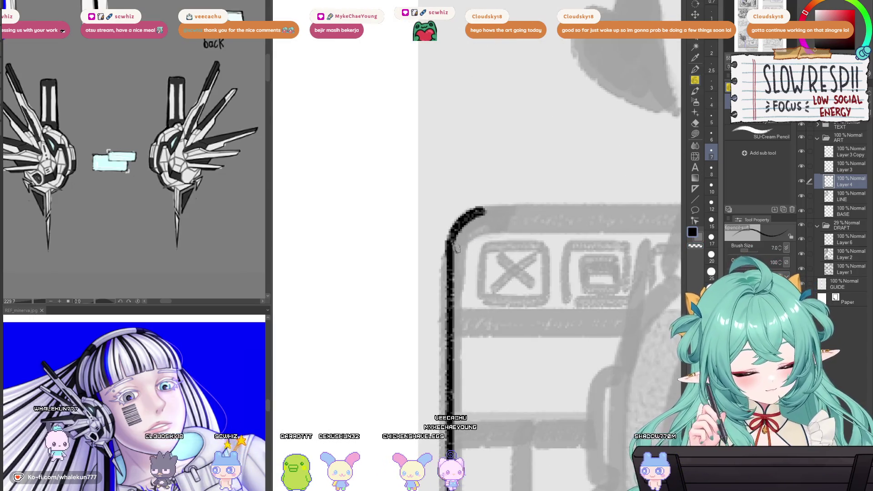
key("ctrl+z")
left_click_drag(487, 210, 449, 259)
scroll(467, 229, "down", 5)
scroll(464, 279, "up", 3)
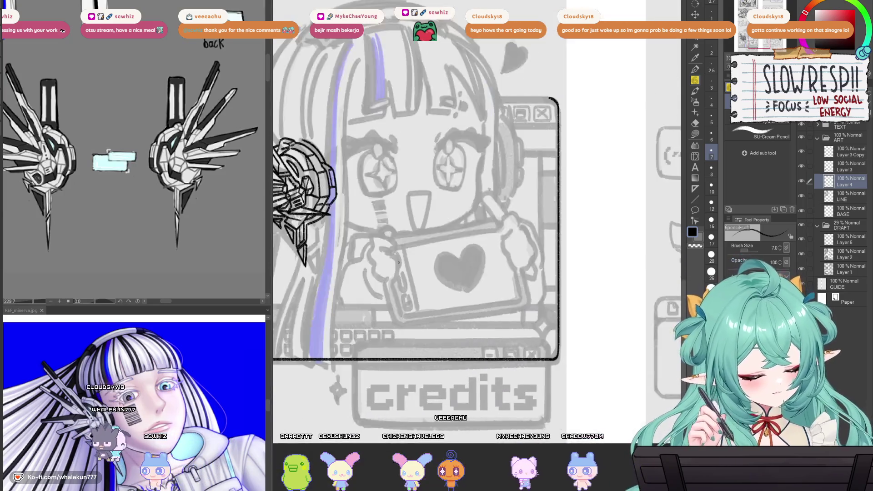
scroll(464, 278, "down", 2)
scroll(546, 351, "up", 2)
- Duplicate Layer 4, nudge the copy sideways and merge it back to bolden the outline
key("ctrl+c")
key("ctrl+v")
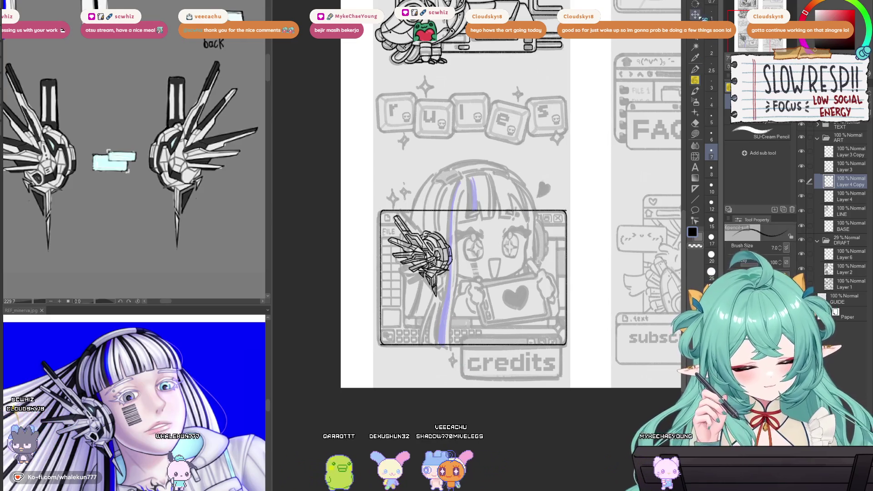
scroll(435, 312, "up", 4)
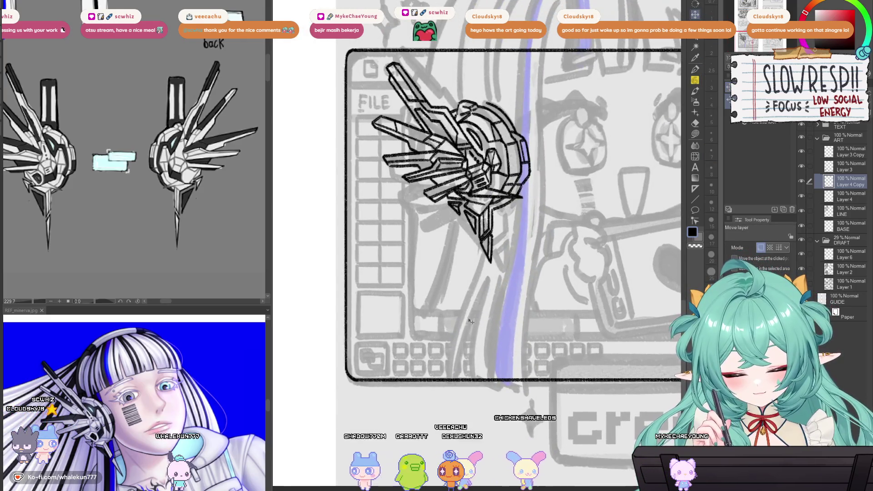
left_click_drag(471, 321, 474, 319)
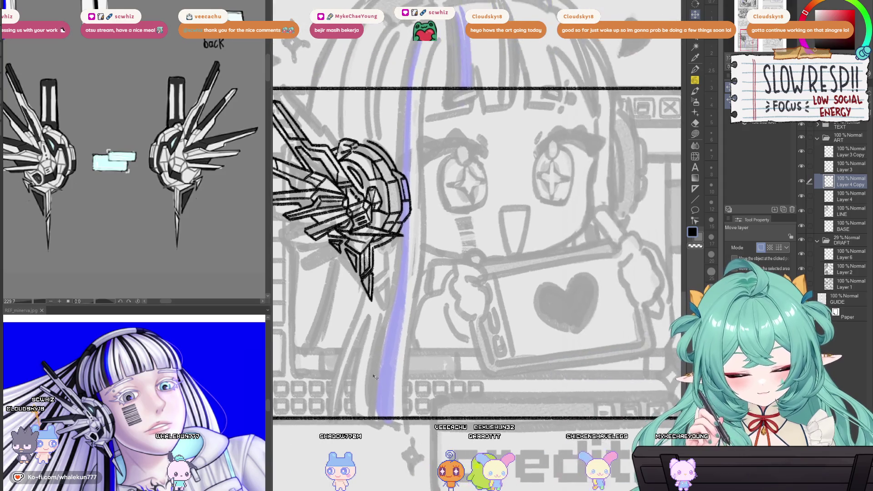
key("ctrl+e")
key("p")
- View the whole illustration, pick GUIDE with referred-layer selection, then reactivate Layer 4
scroll(402, 263, "up", 2)
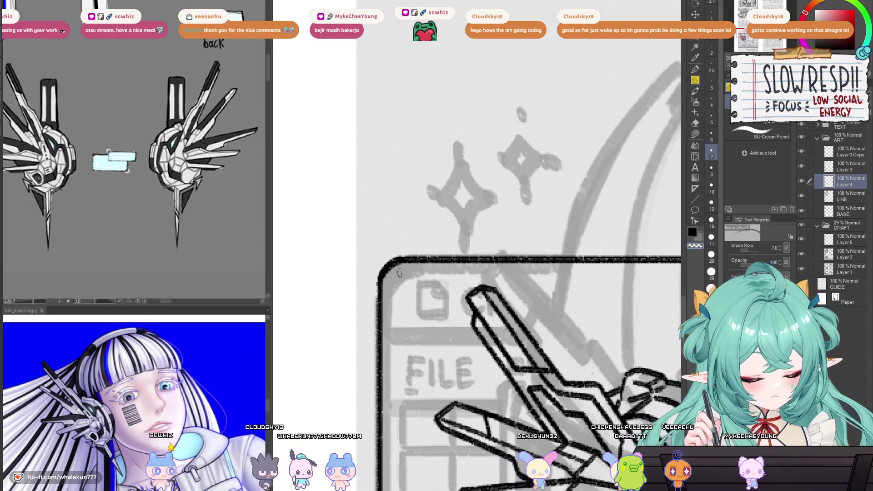
scroll(399, 268, "down", 5)
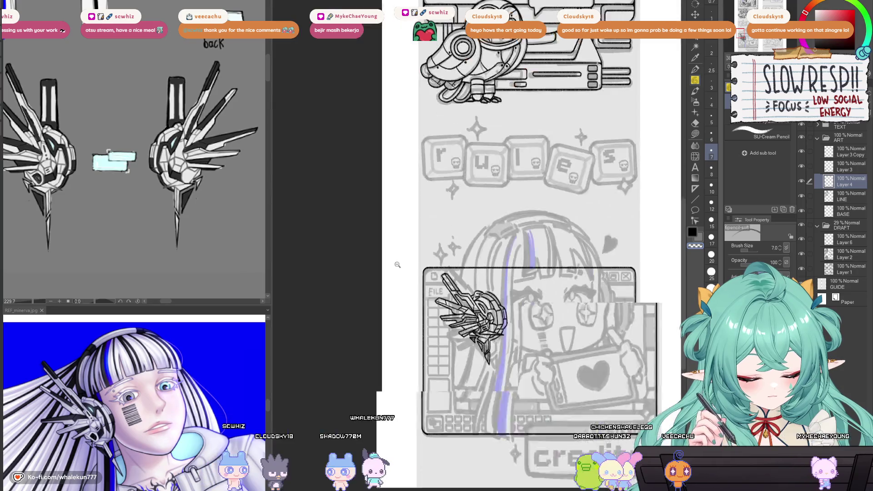
left_click_drag(399, 268, 535, 300)
scroll(504, 279, "up", 5)
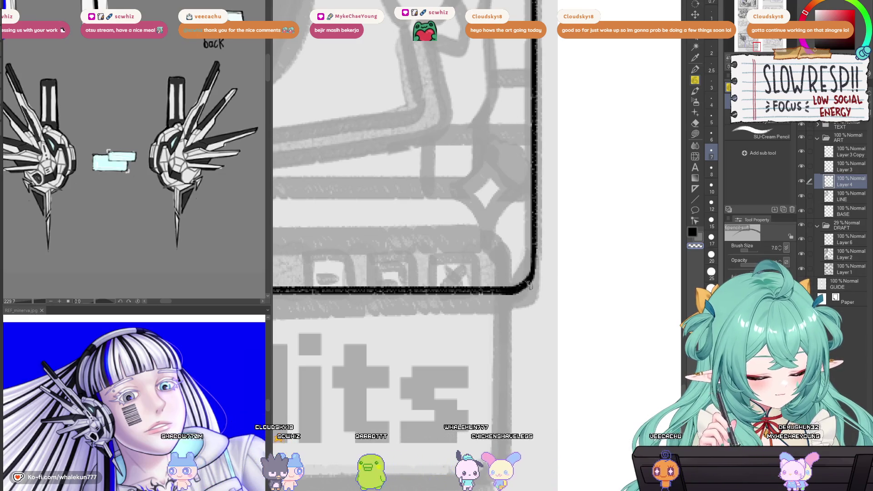
scroll(475, 311, "down", 5)
scroll(475, 312, "up", 2)
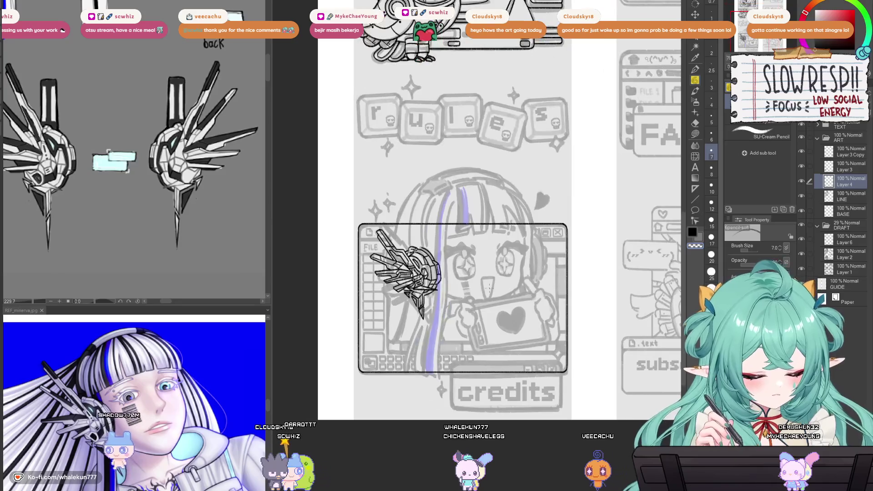
left_click(516, 328, "ctrl+shift")
key("w")
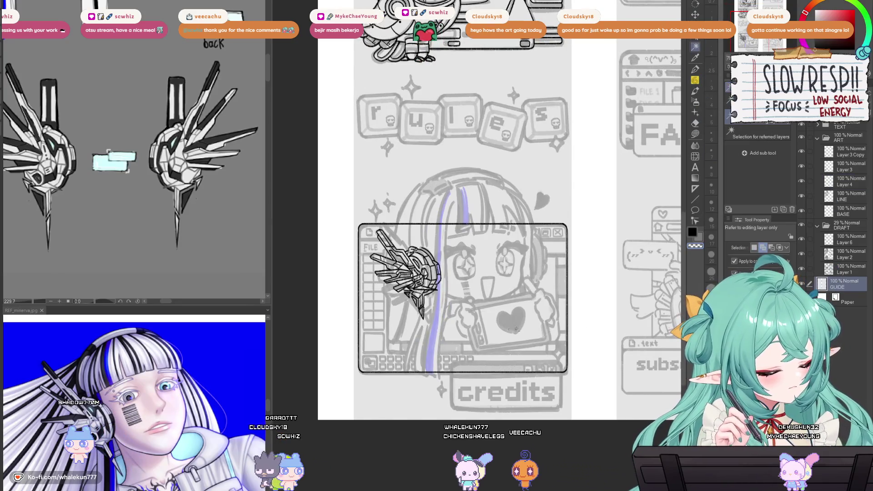
left_click(845, 182)
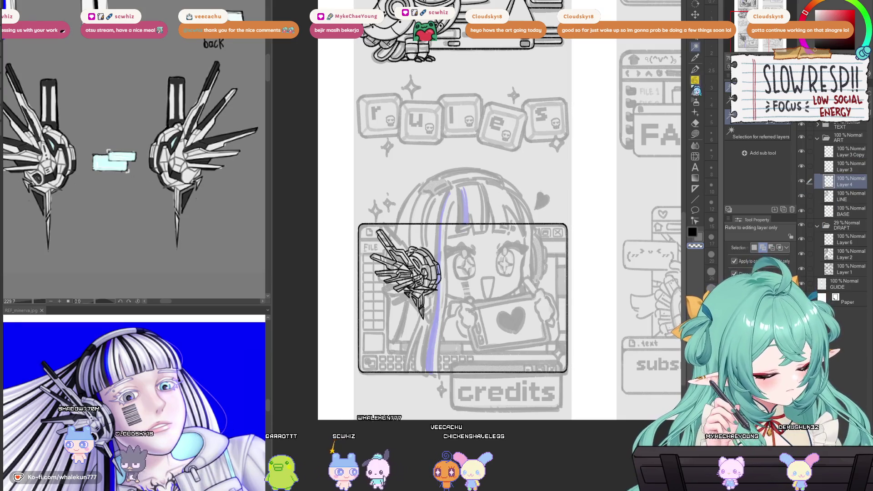
- Rule and ink two horizontal lines across the window's top for the menu bar
left_click(698, 195)
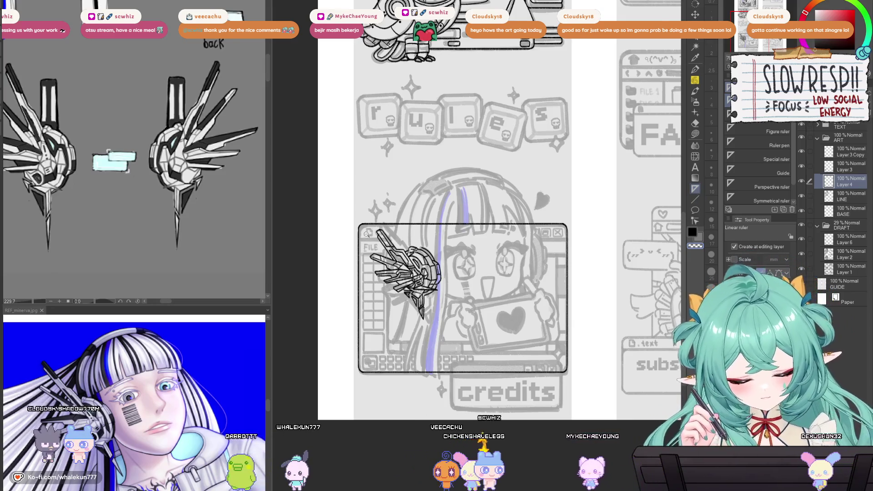
left_click(367, 234)
left_click_drag(354, 243, 677, 243)
mouse_move(635, 281)
left_mouse_down()
mouse_move(554, 282)
mouse_move(578, 272)
left_mouse_up()
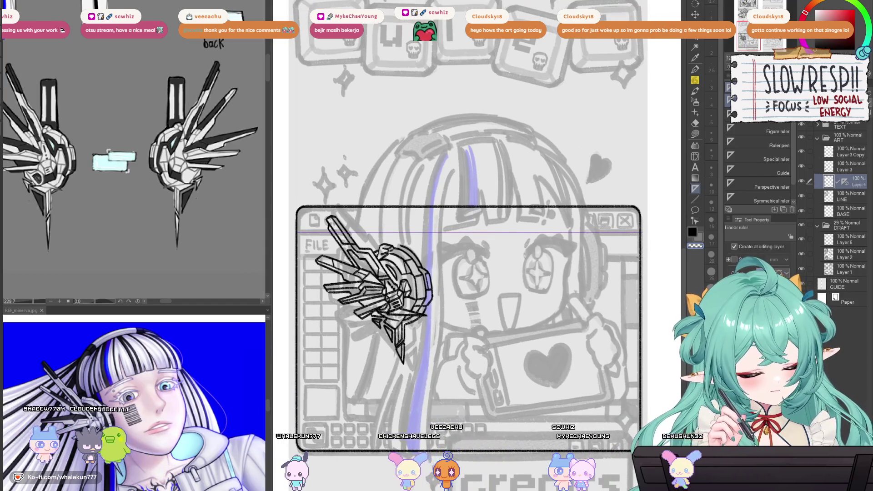
left_click_drag(298, 258, 639, 258)
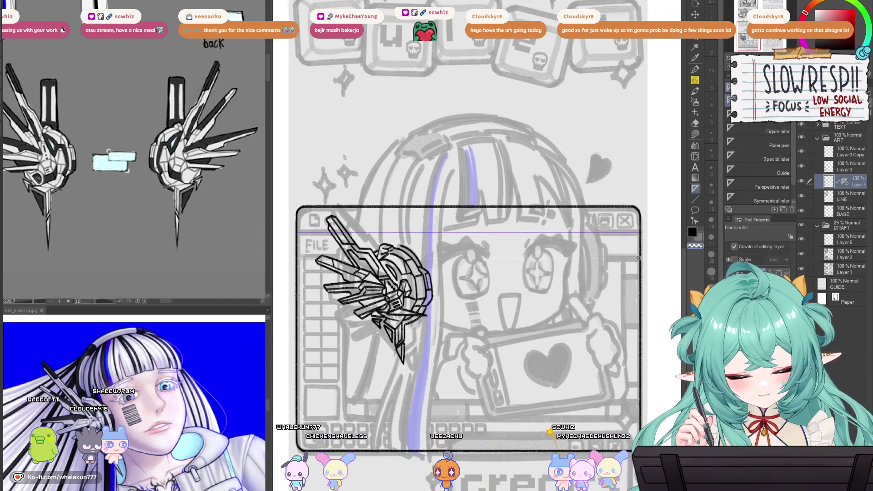
key("p")
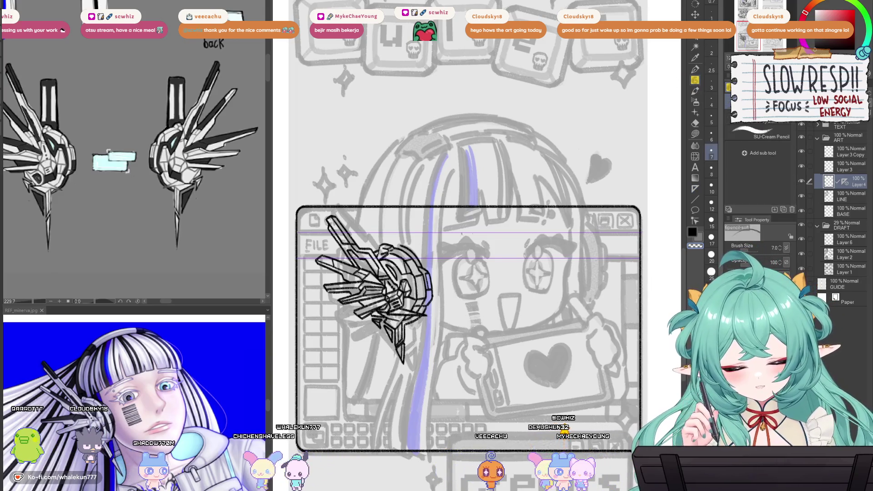
left_click_drag(320, 232, 638, 232)
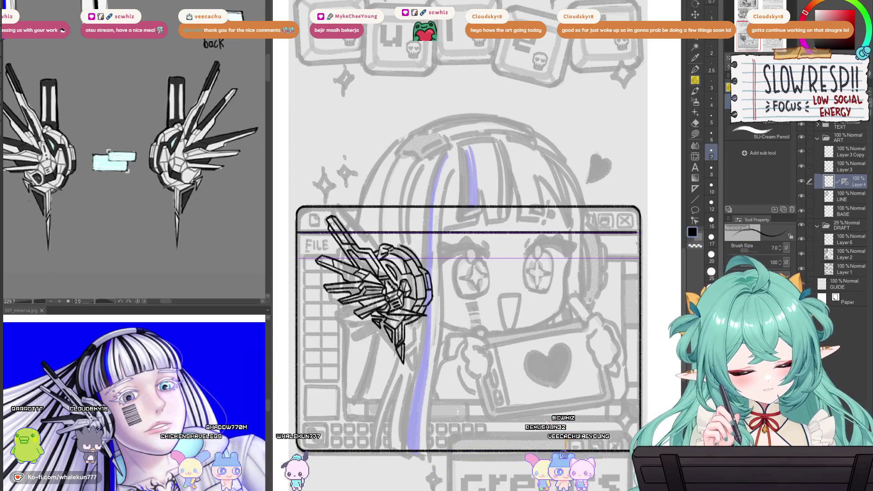
left_click_drag(298, 258, 569, 259)
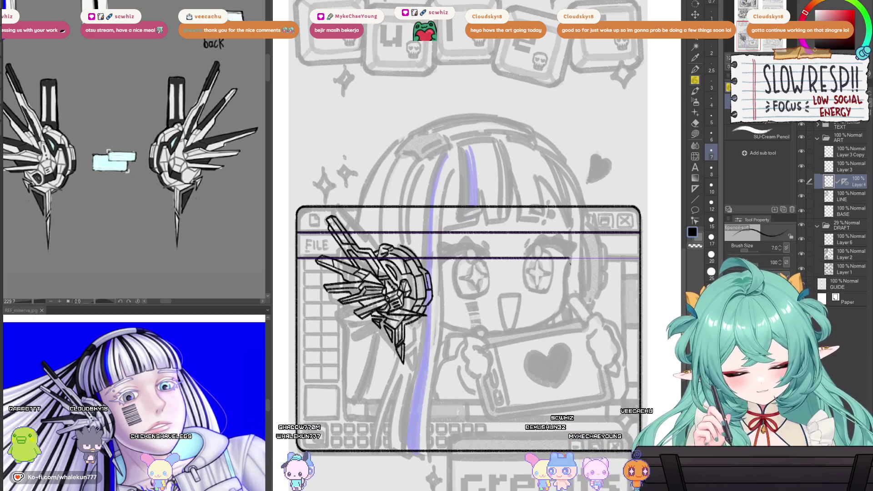
- Place a ruler for the inner content box and ink its bottom edge
key("u")
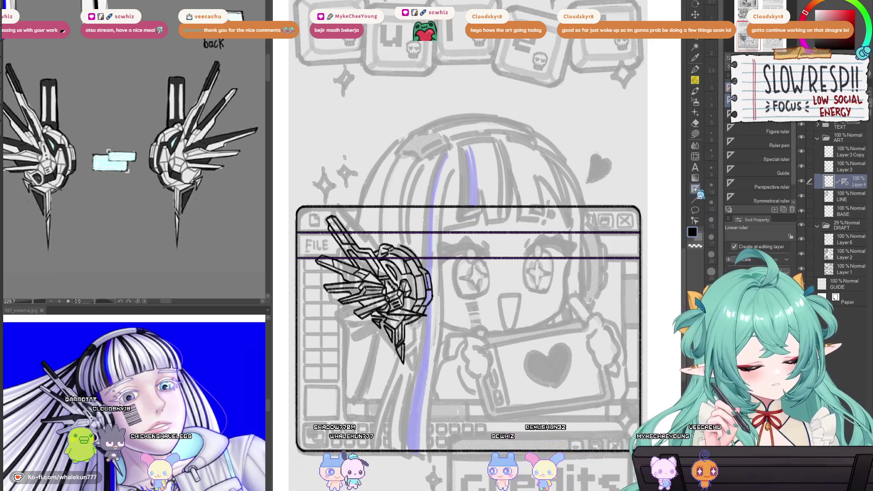
scroll(468, 273, "down", 3)
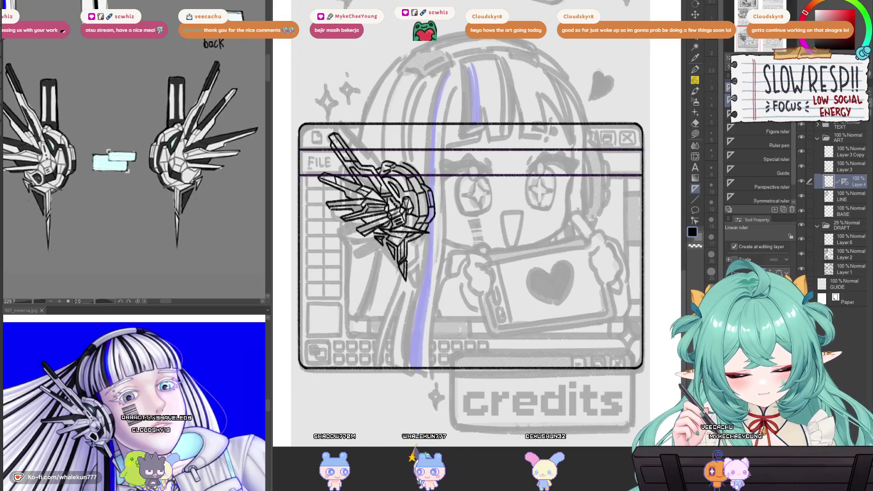
mouse_move(347, 175)
left_mouse_down()
mouse_move(349, 335)
mouse_move(640, 353)
left_mouse_up()
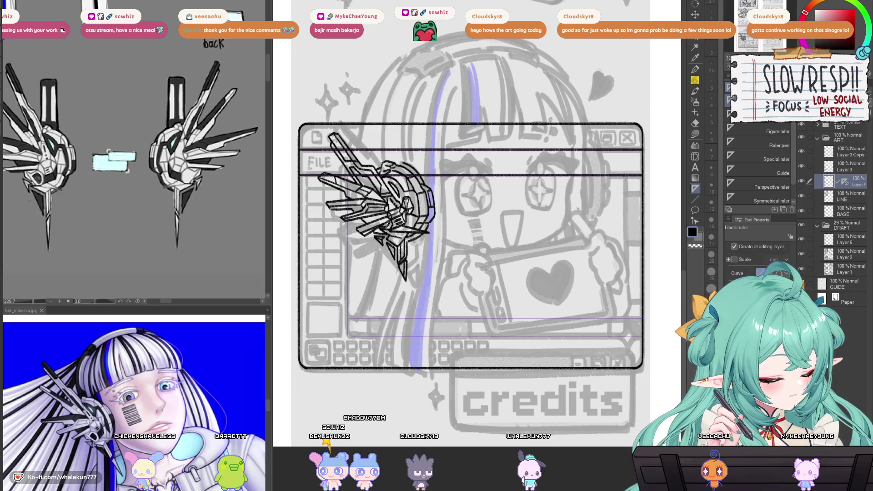
key("p")
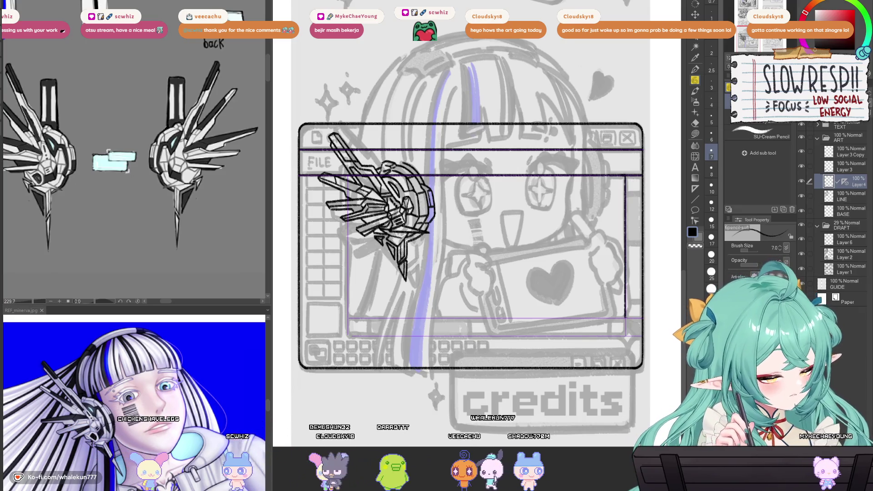
left_click_drag(628, 336, 351, 337)
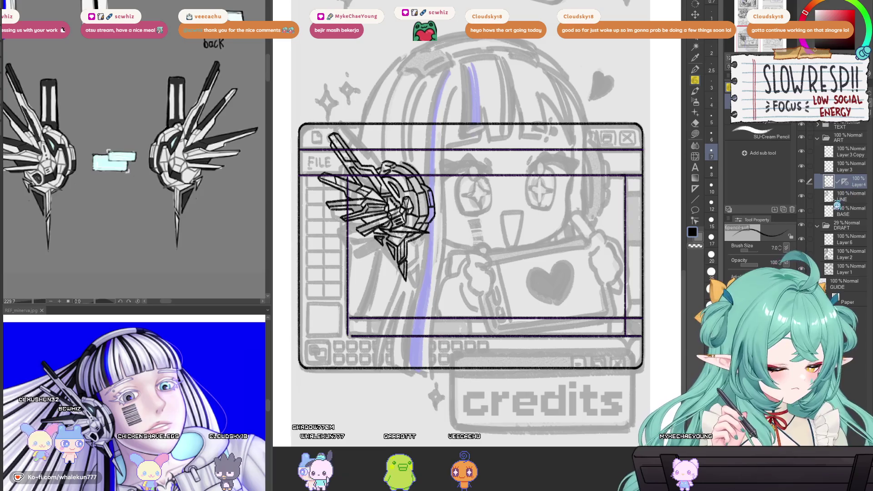
scroll(470, 246, "up", 3)
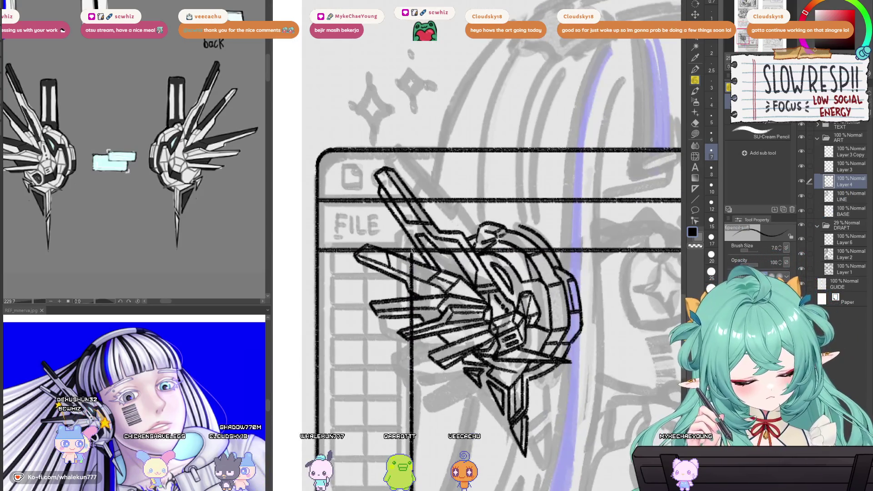
- Ink the arrow triangle in the bottom scrollbar button, undoing a stray vertical line
left_click_drag(411, 250, 401, 247)
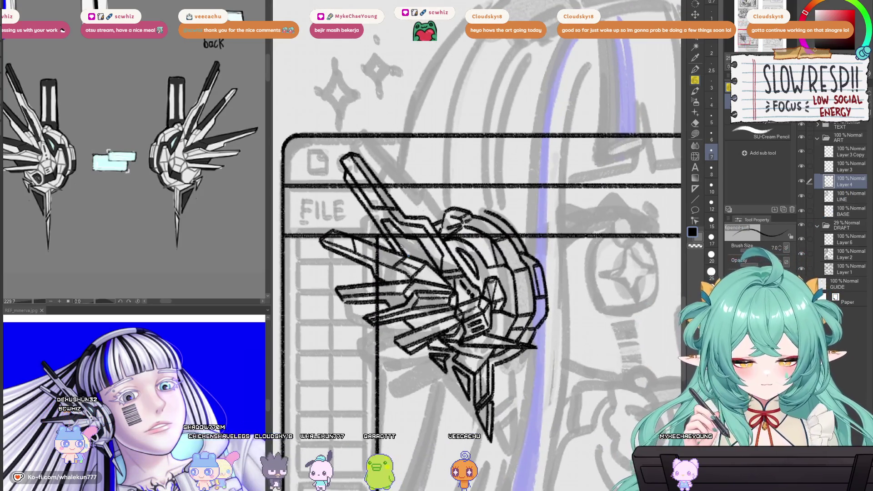
scroll(401, 247, "down", 10)
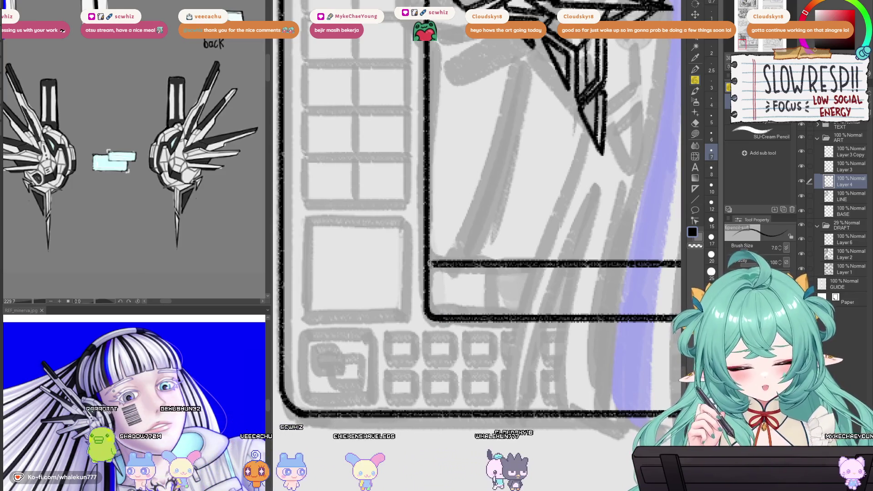
left_click_drag(491, 289, 422, 289)
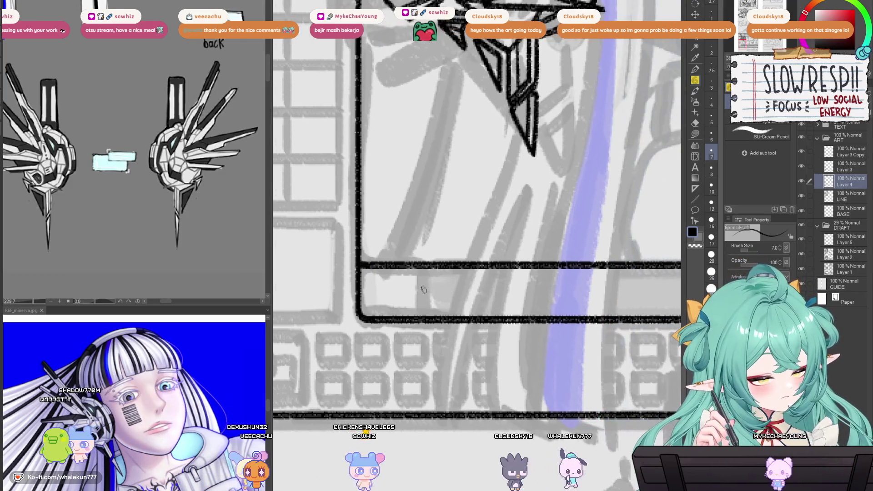
key("ctrl+z")
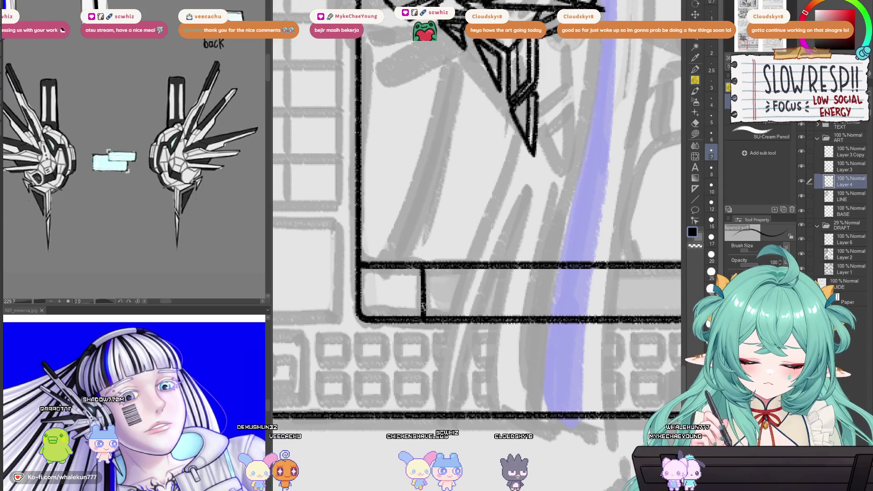
left_click_drag(440, 288, 424, 301)
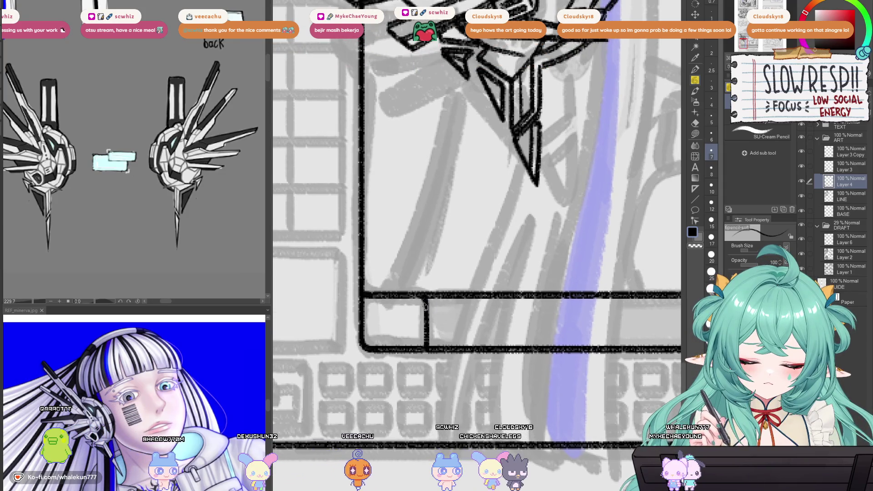
scroll(375, 303, "down", 5)
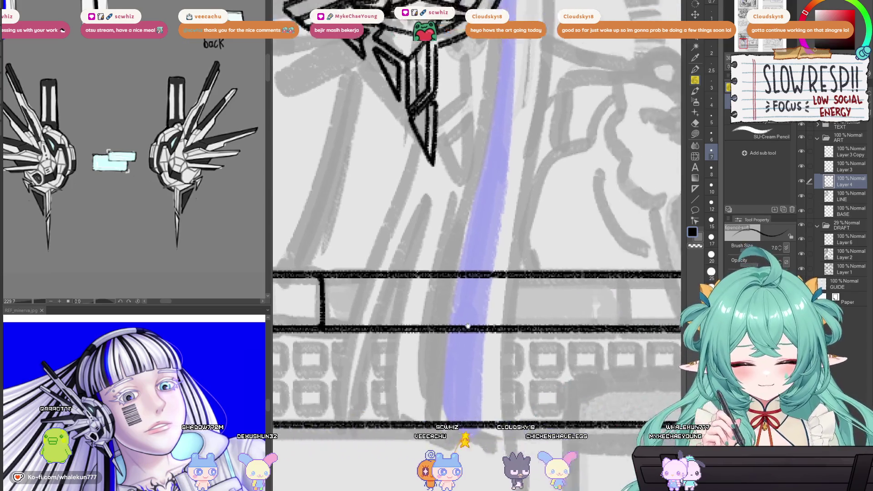
scroll(521, 298, "up", 5)
mouse_move(521, 298)
left_mouse_down()
mouse_move(446, 298)
mouse_move(632, 313)
left_mouse_up()
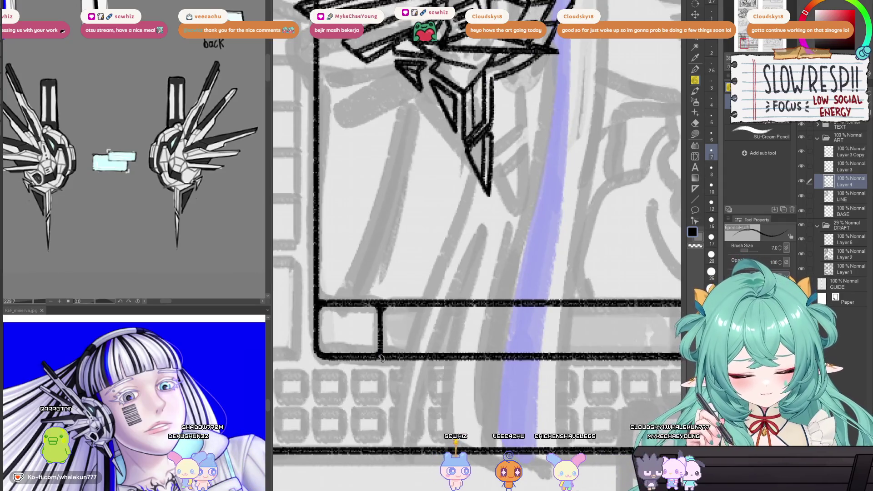
mouse_move(384, 354)
left_mouse_down()
mouse_move(348, 349)
mouse_move(586, 299)
left_mouse_up()
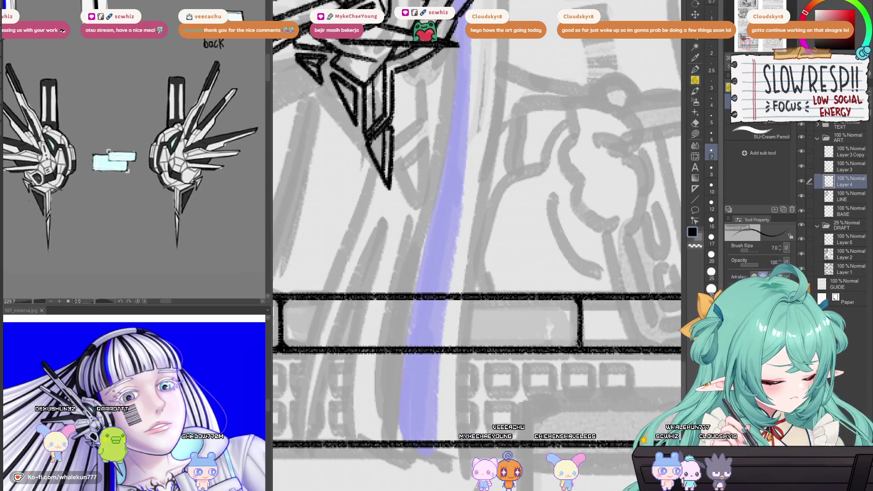
scroll(585, 337, "down", 5)
scroll(460, 320, "up", 5)
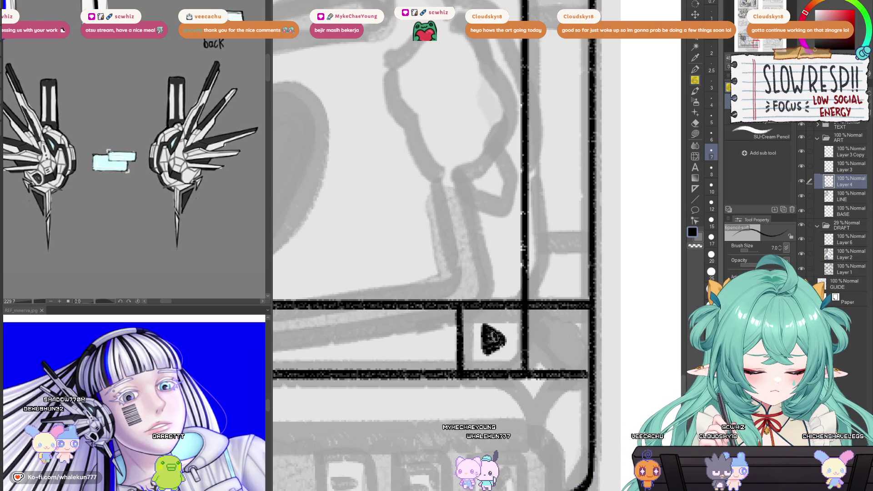
scroll(489, 355, "down", 3)
scroll(402, 293, "up", 4)
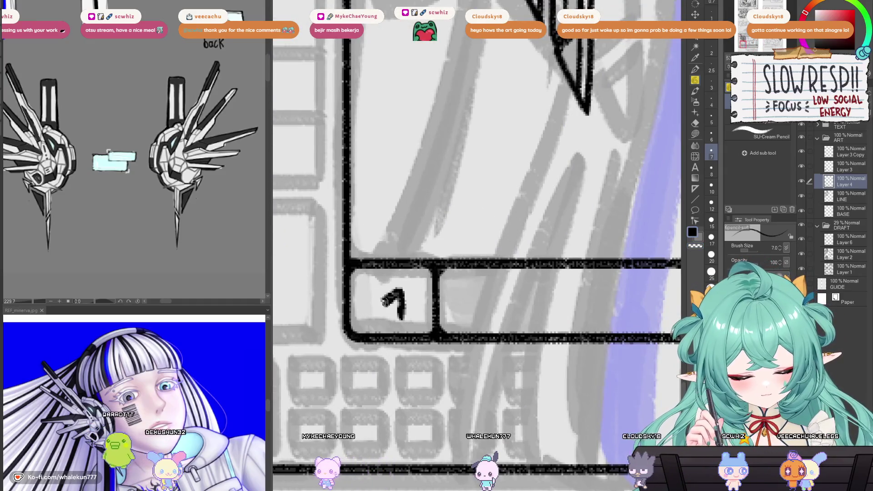
mouse_move(399, 285)
left_mouse_down()
mouse_move(381, 303)
mouse_move(409, 302)
mouse_move(400, 301)
mouse_move(403, 317)
mouse_move(380, 314)
left_mouse_up()
- Ink two horizontal edges of the scroll box on the right scrollbar
scroll(406, 324, "down", 5)
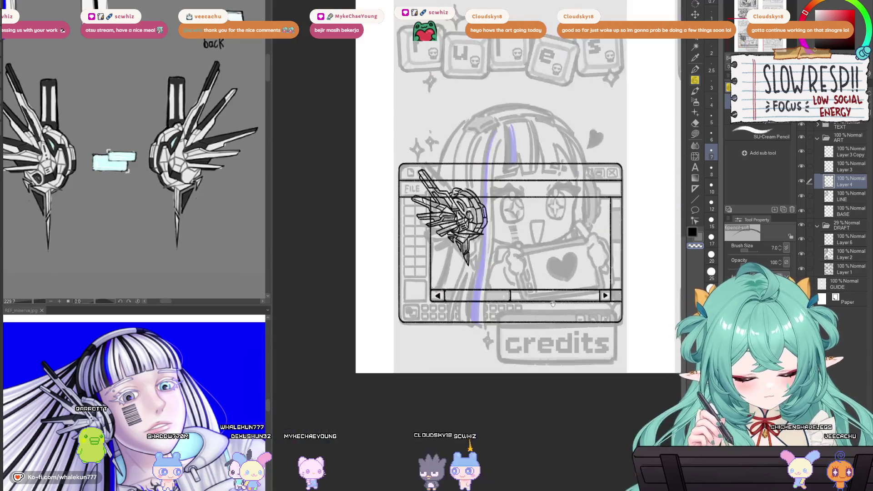
scroll(536, 270, "up", 5)
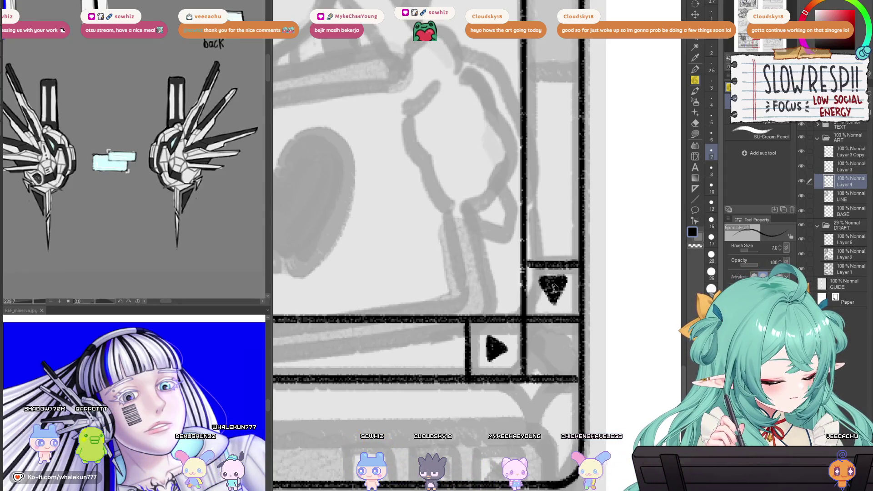
scroll(550, 287, "up", 5)
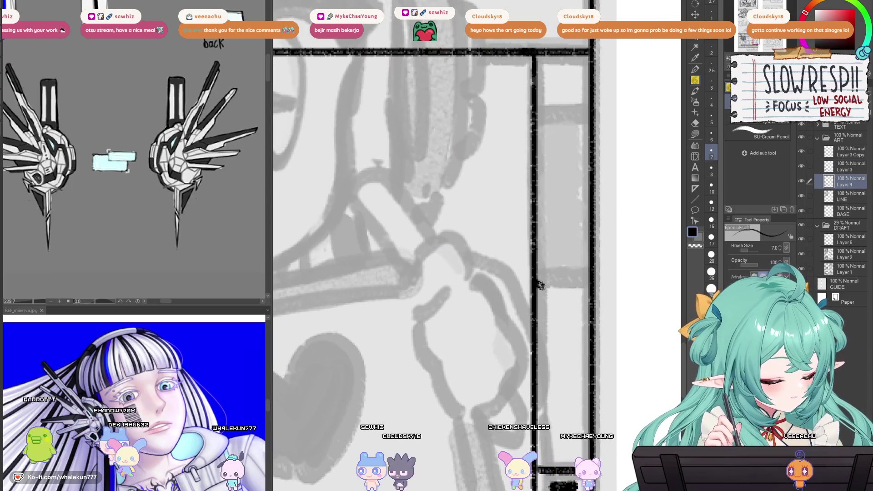
scroll(555, 221, "up", 3)
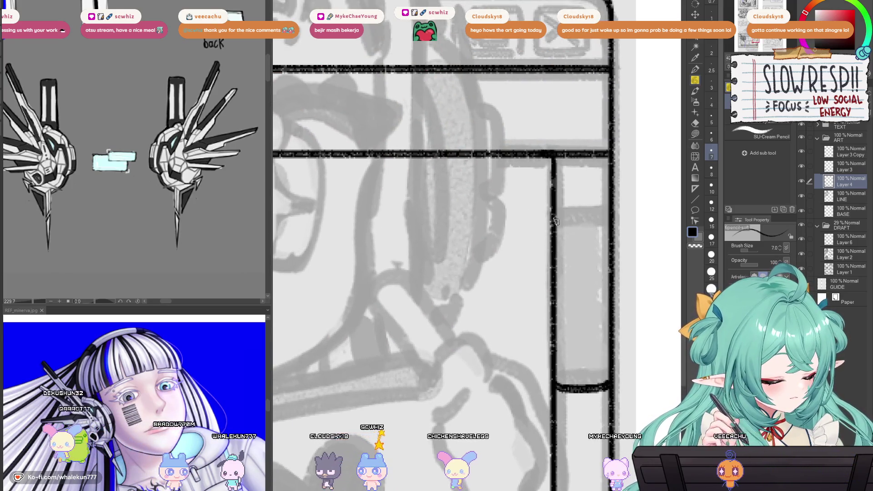
left_click_drag(555, 219, 608, 217)
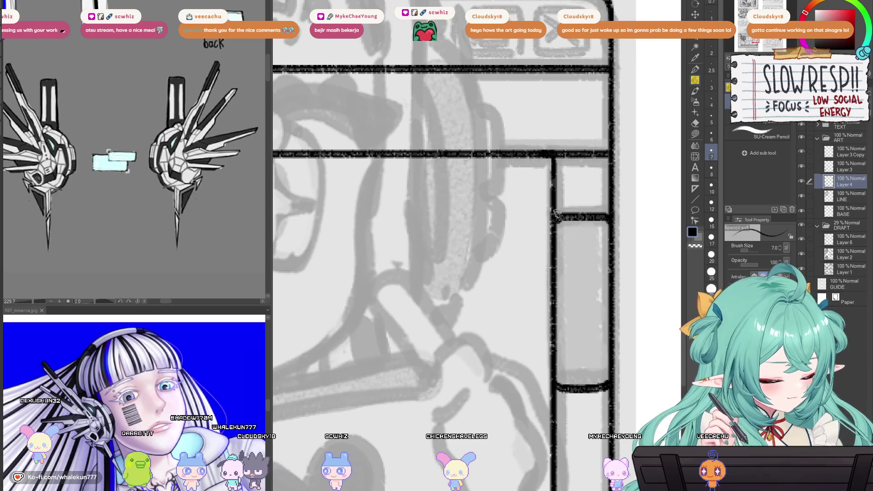
left_click_drag(555, 213, 607, 213)
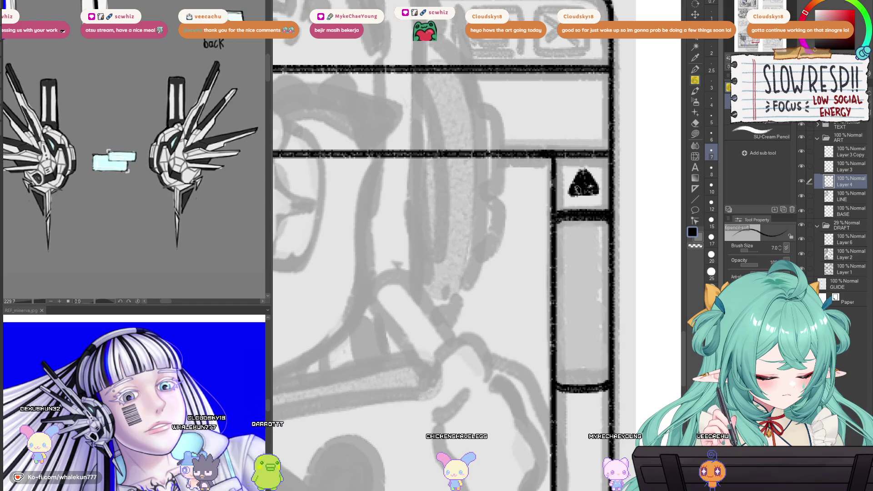
scroll(577, 188, "down", 5)
scroll(531, 332, "up", 3)
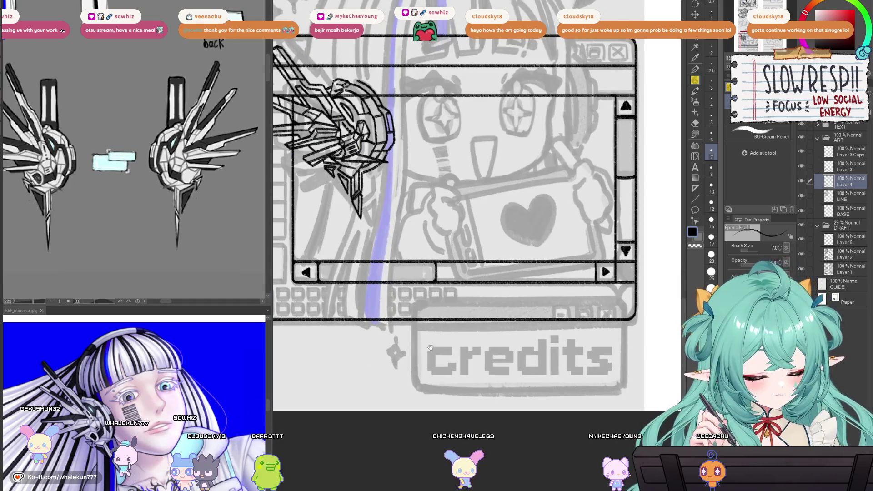
- Place linear rulers along the left grid column's side and bottom edges
scroll(430, 348, "up", 3)
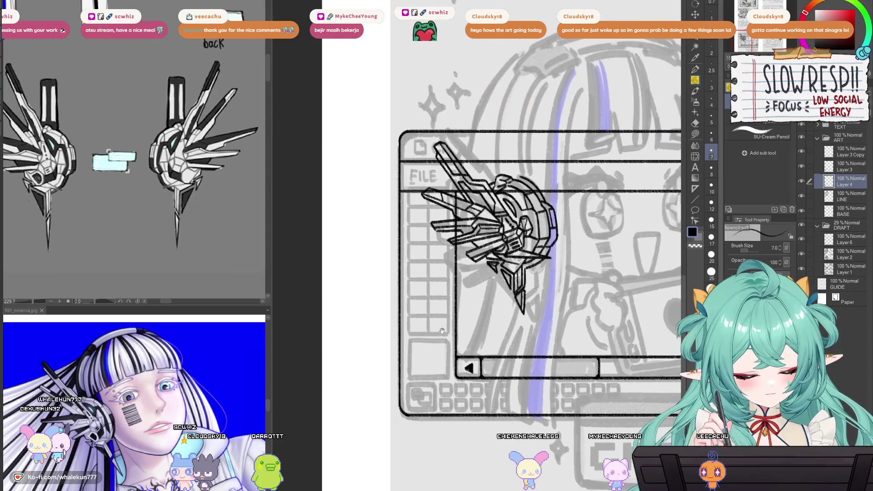
scroll(441, 330, "up", 2)
left_click(694, 189)
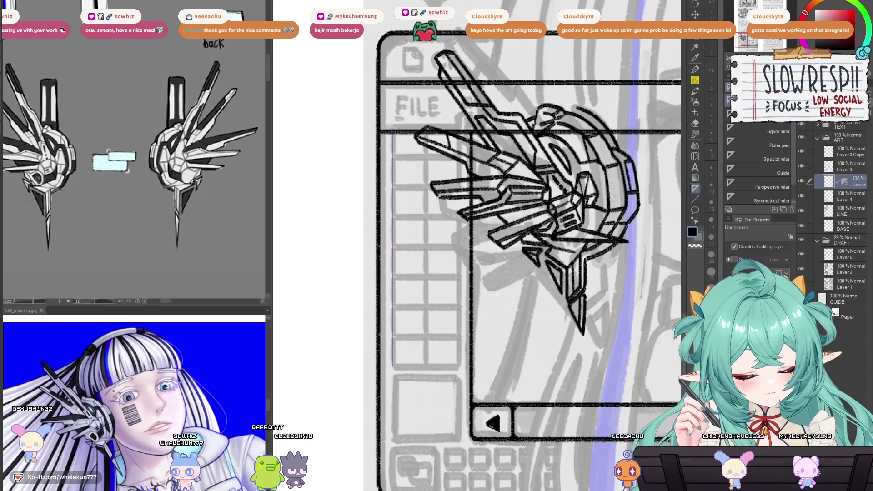
left_click_drag(394, 132, 393, 133)
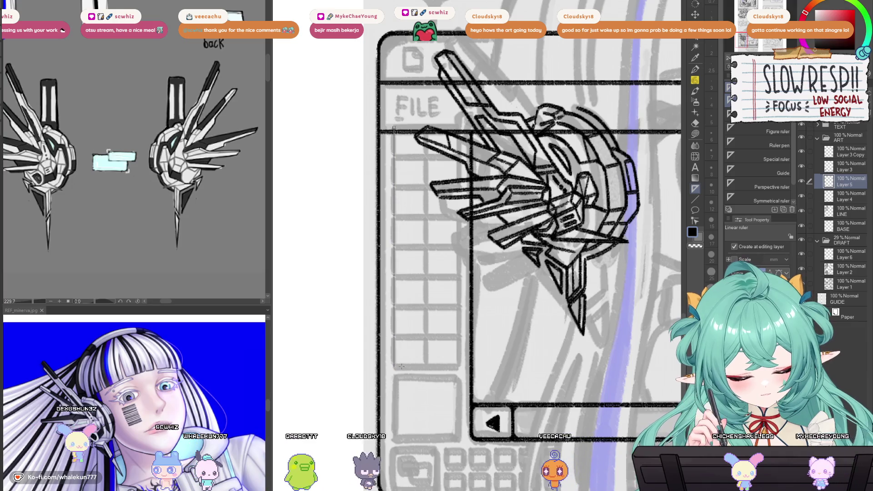
left_click_drag(393, 367, 458, 366)
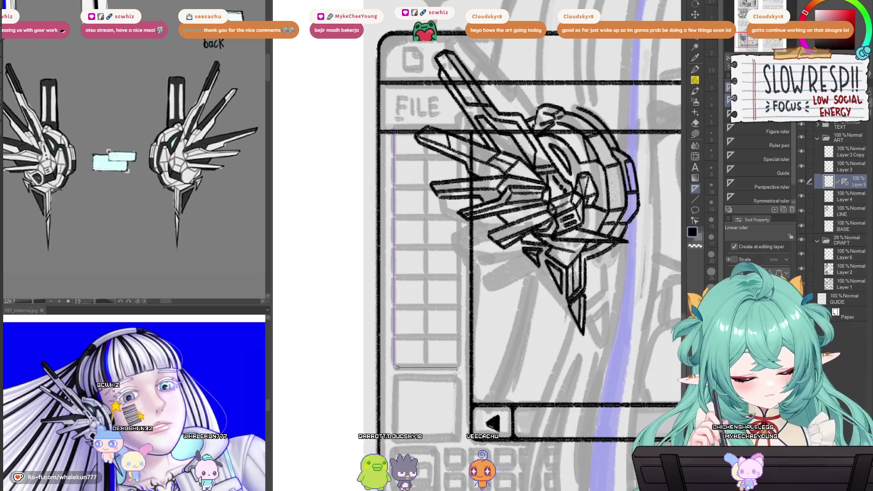
- Trace the sidebar box border in pencil and copy-paste it as Layer 5 Copy
key("p")
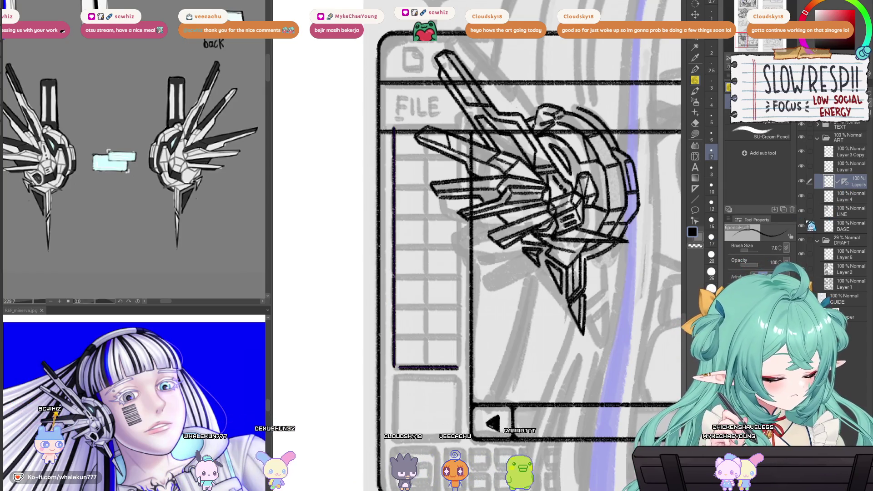
scroll(400, 367, "up", 3)
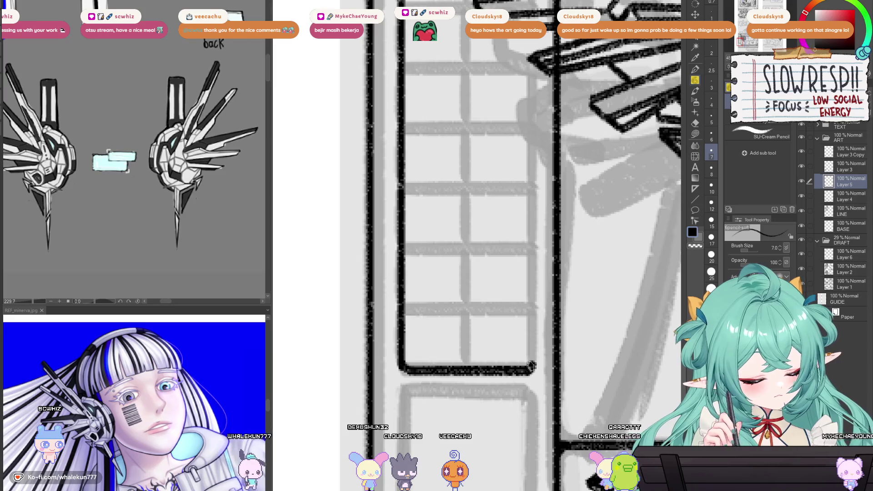
scroll(510, 398, "down", 3)
key("ctrl+c")
key("ctrl+v")
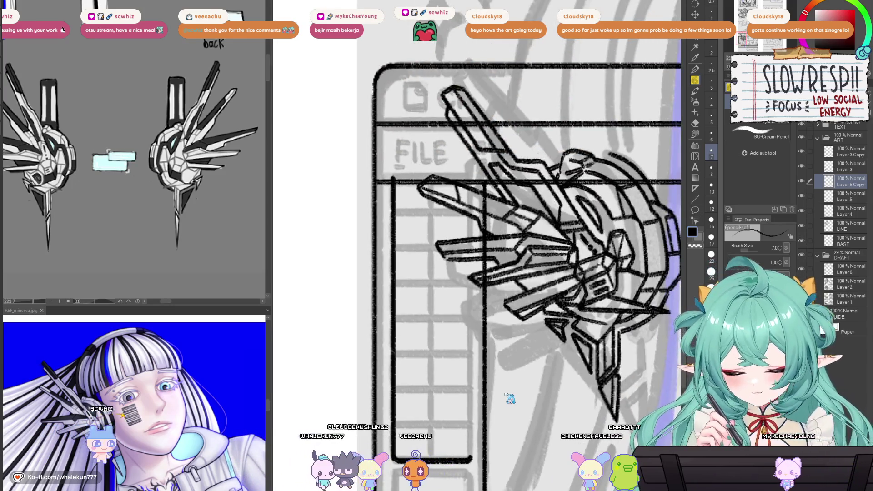
- Offset the copied rectangle with a transform and merge it down into Layer 5
key("ctrl+t")
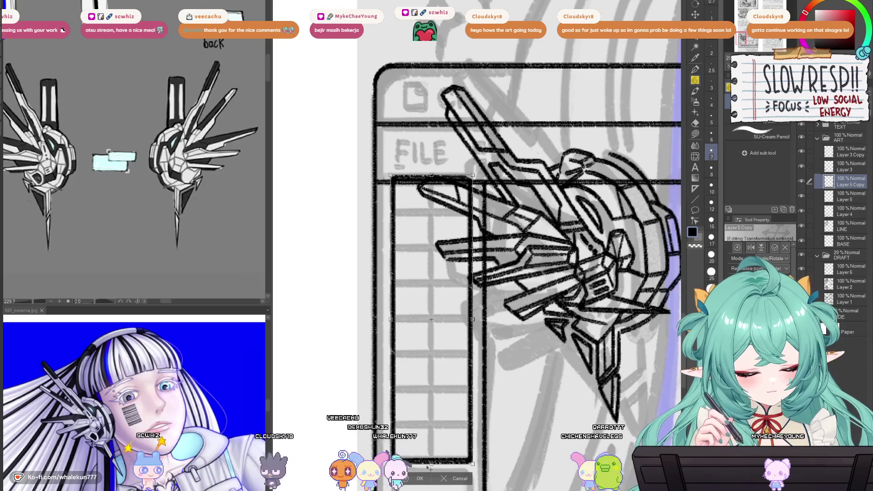
key("Return")
key("ctrl+e")
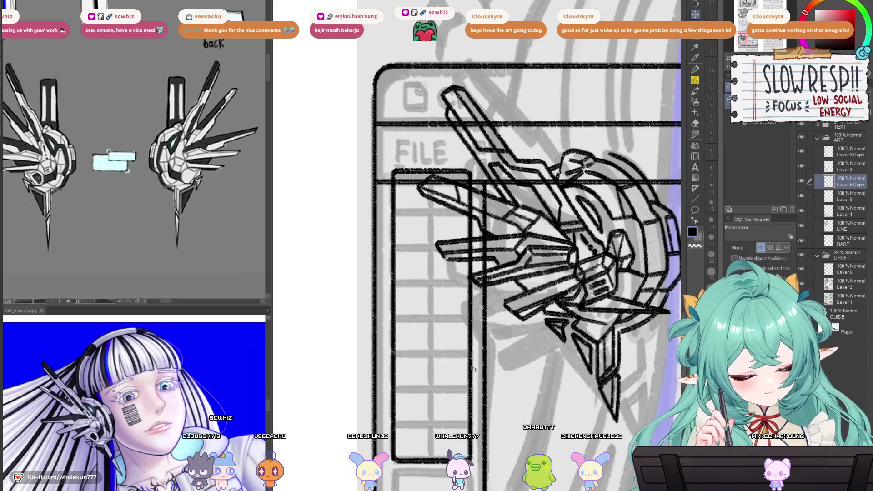
left_click_drag(475, 401, 474, 245)
scroll(474, 244, "up", 4)
key("e")
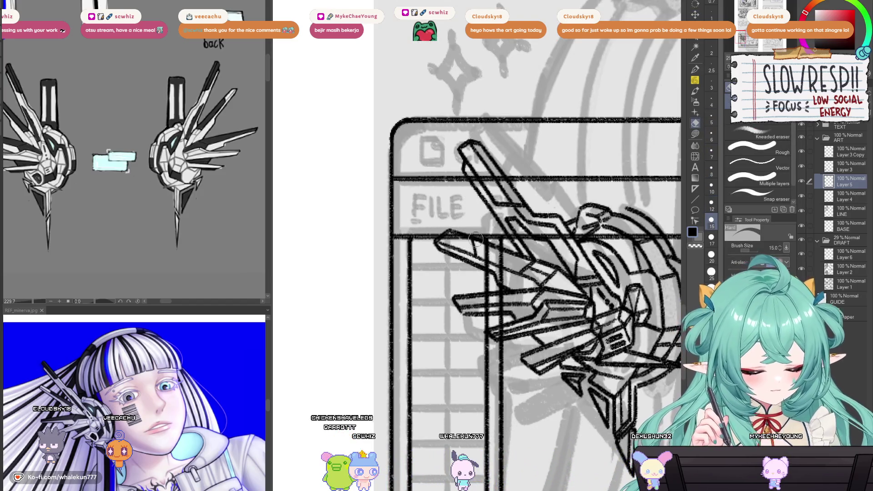
- Hide the mech headphone lineart layer and zoom out to fit the whole page
left_click(801, 150)
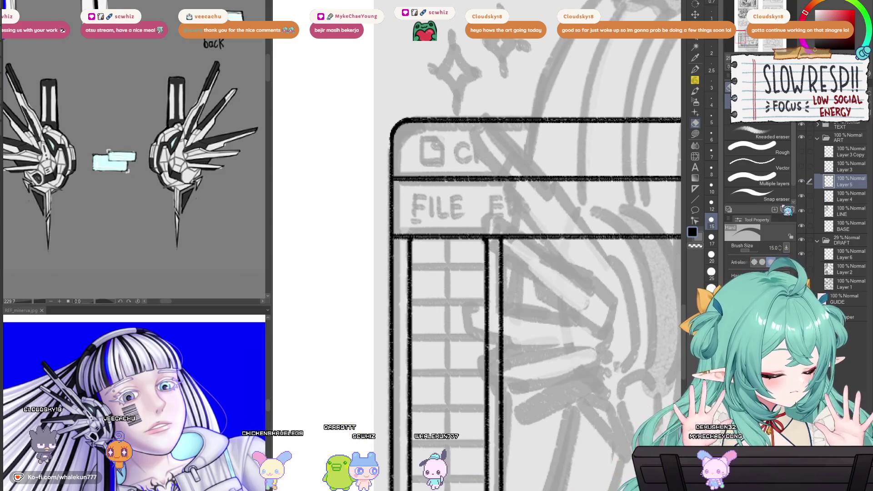
scroll(482, 177, "down", 1)
left_click_drag(488, 232, 459, 212)
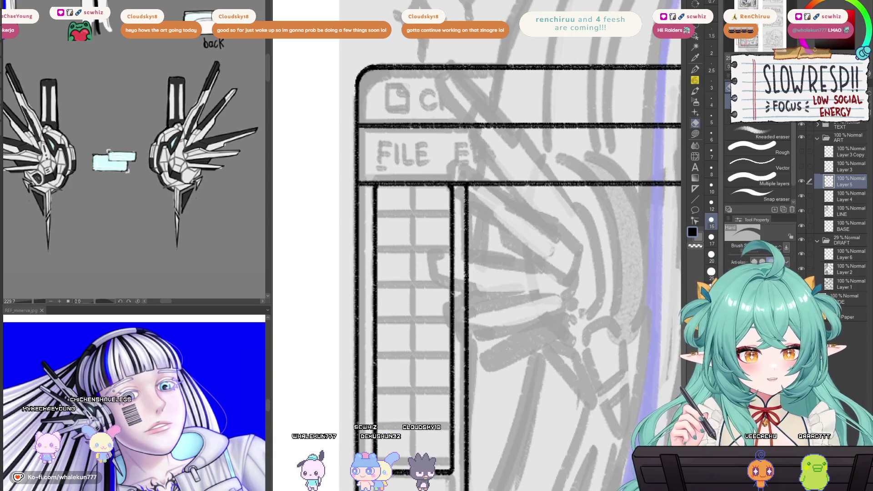
key("ctrl+0")
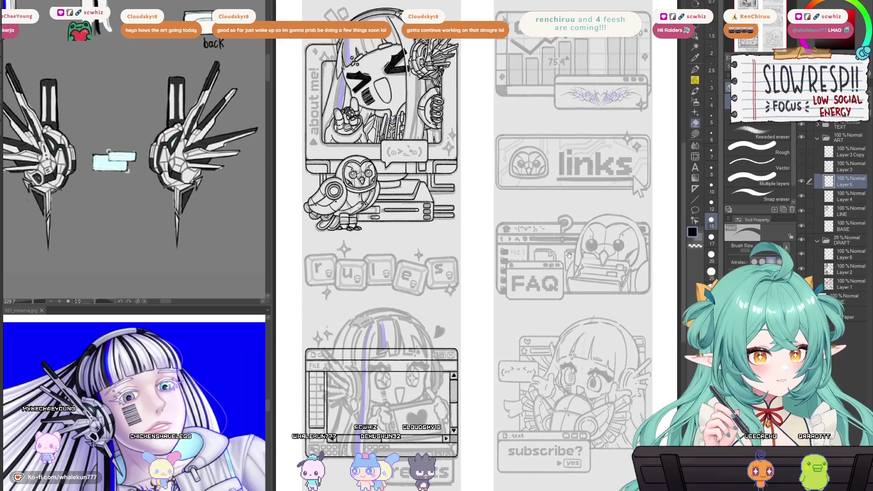
left_click_drag(568, 266, 568, 264)
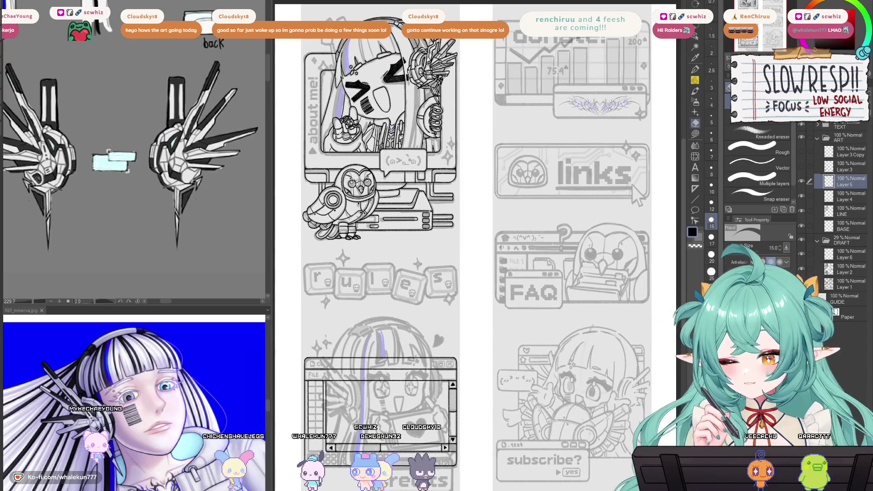
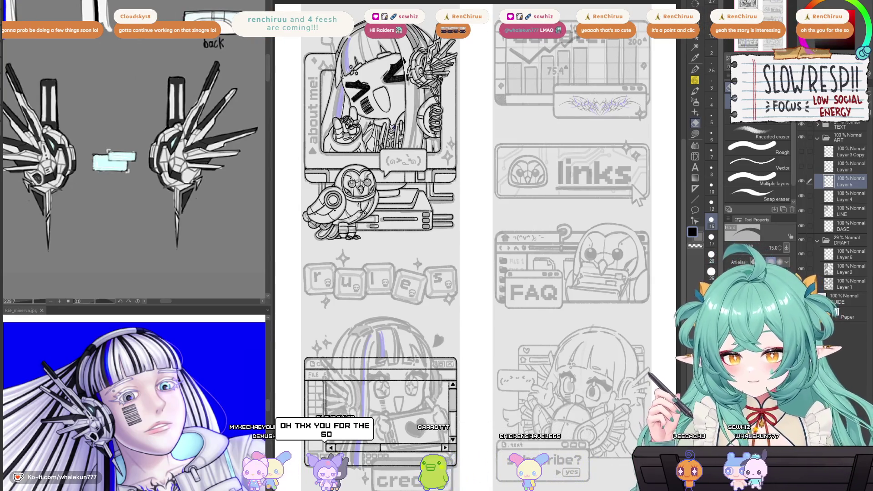
- Switch to the pencil and bring the credits window frame into close-up view
key("p")
mouse_move(549, 278)
left_mouse_down()
mouse_move(567, 246)
mouse_move(567, 277)
mouse_move(579, 288)
left_mouse_up()
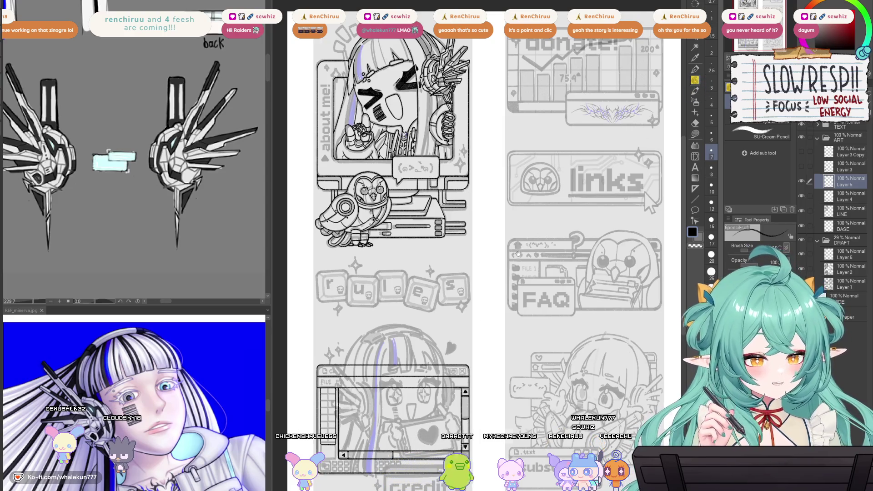
left_click_drag(598, 313, 656, 343)
scroll(487, 218, "up", 5)
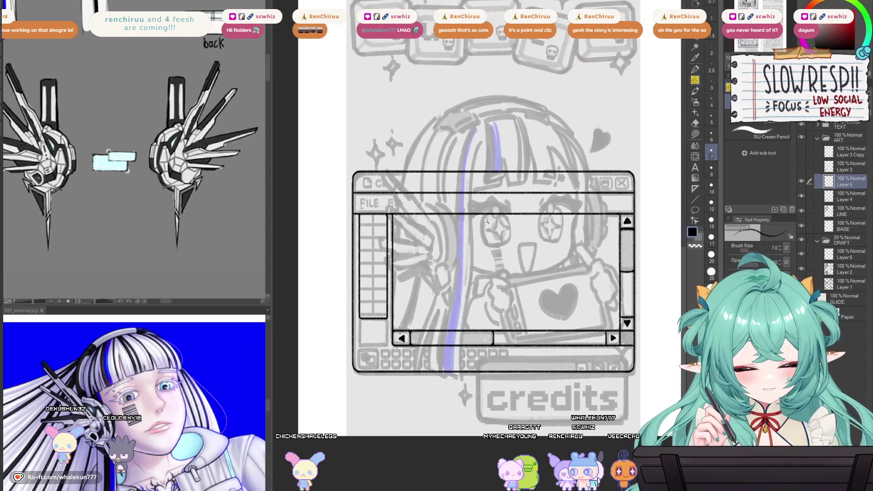
scroll(487, 217, "down", 3)
- Place a vertical linear ruler down the left sidebar and ink a dividing line along it
scroll(487, 218, "up", 5)
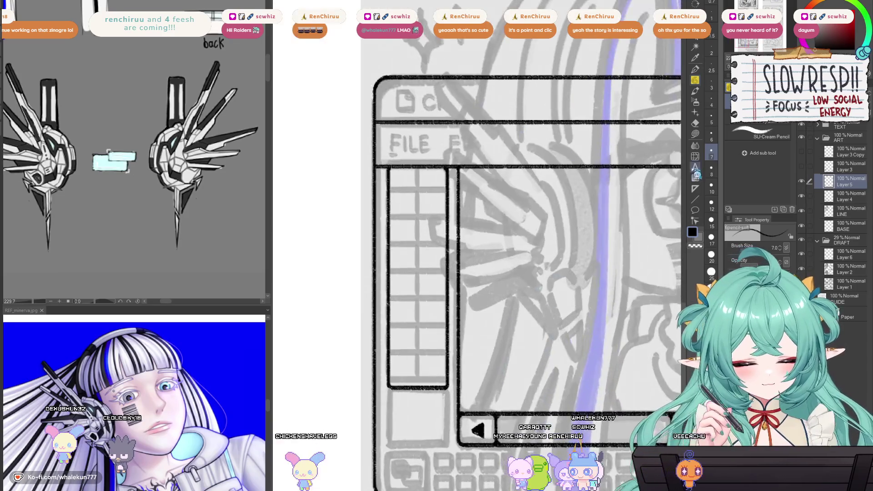
left_click(696, 188)
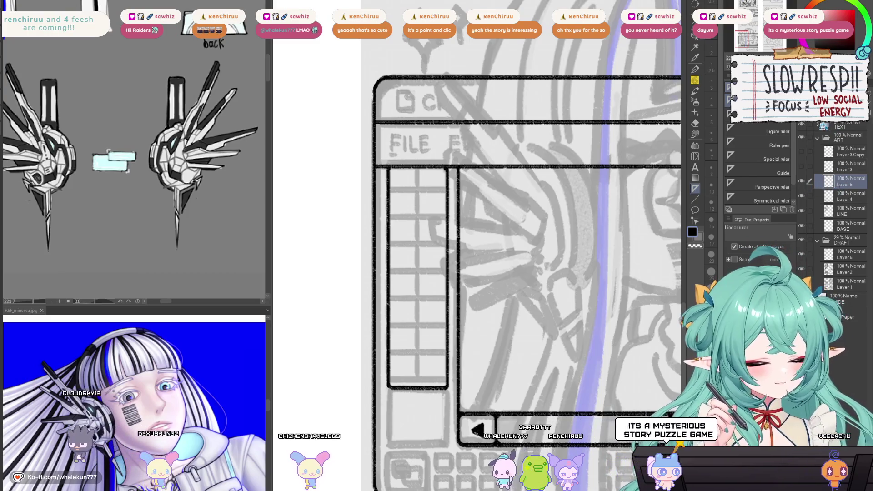
left_click_drag(416, 168, 416, 380)
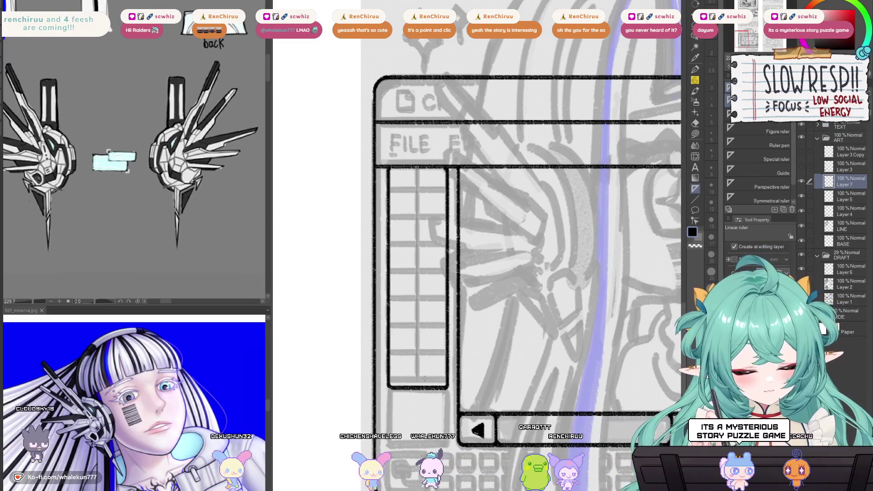
key("p")
left_click_drag(417, 172, 417, 384)
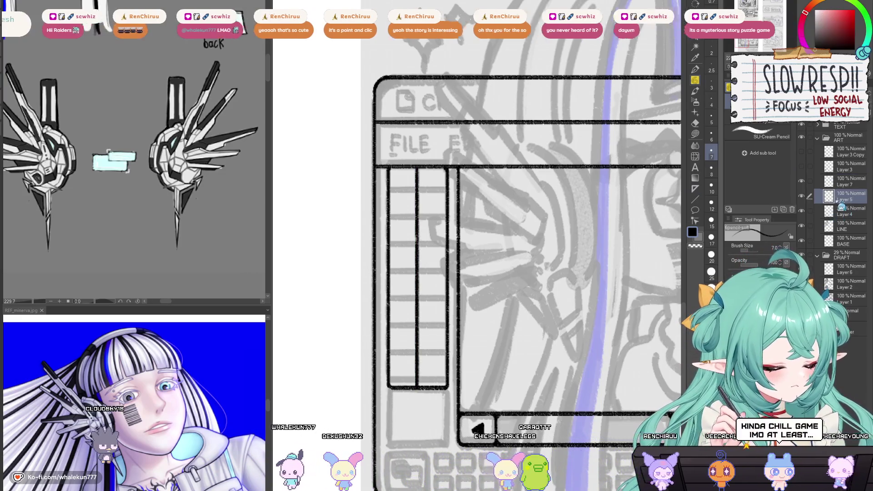
- Select the enclosed left column from the outlines layer, then clear the selection
key("w")
left_click(850, 195)
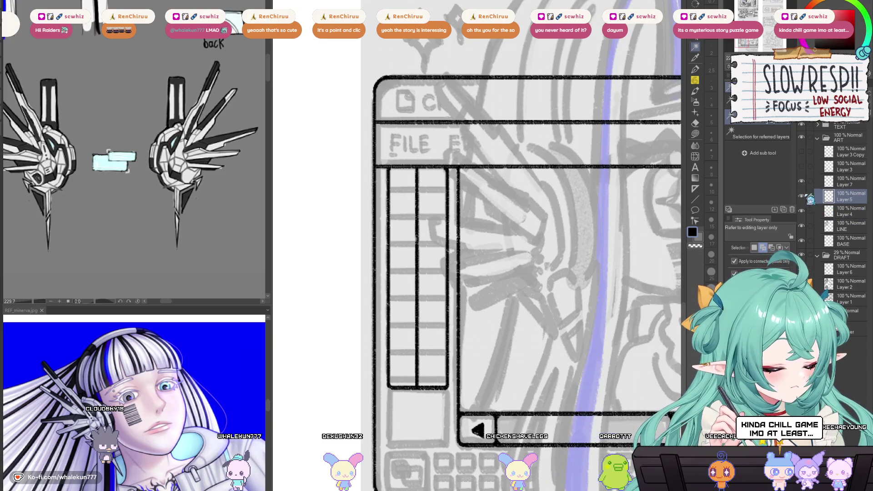
left_click(422, 298)
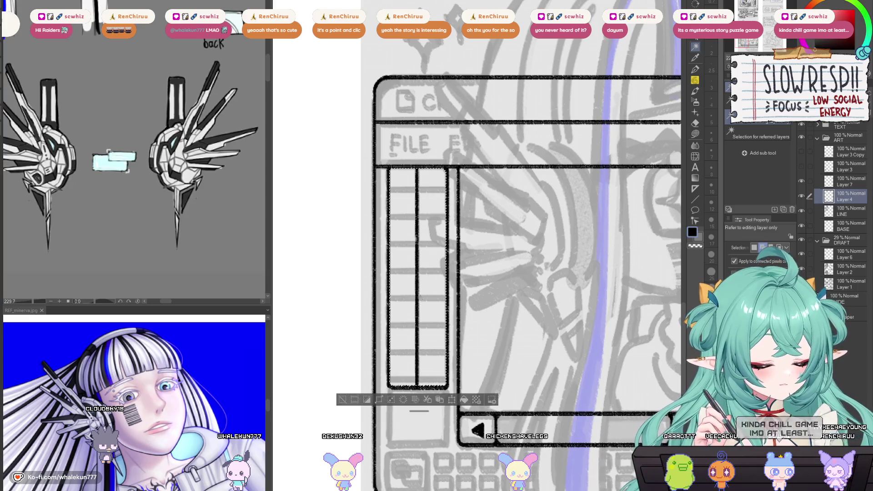
left_click(850, 182)
key("ctrl+d")
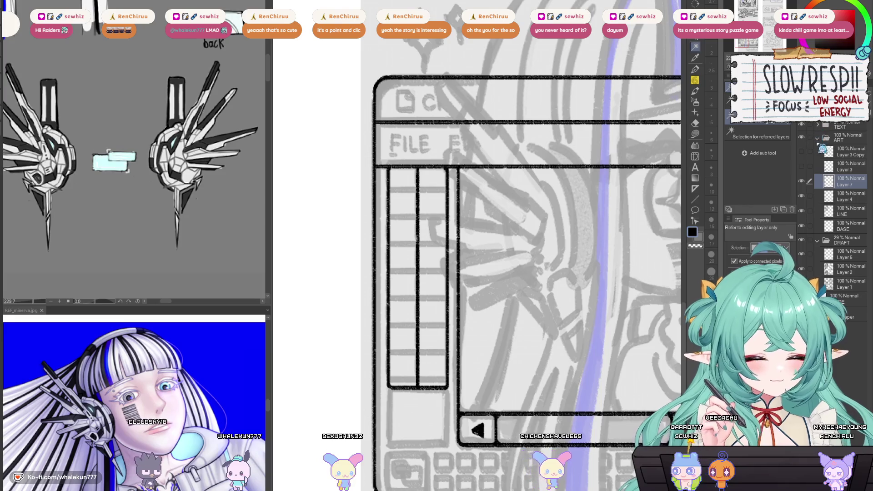
- Create a new drawing layer and get the ruler tools ready for a horizontal guide
key("ctrl+shift+n")
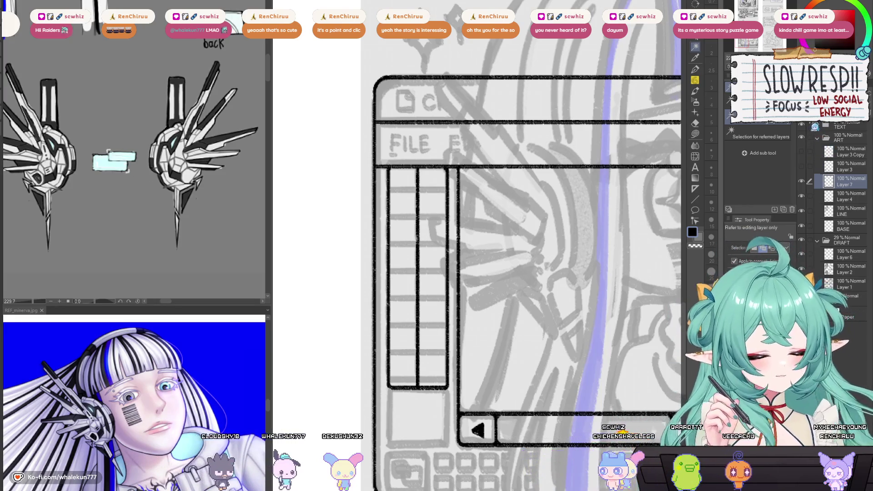
key("p")
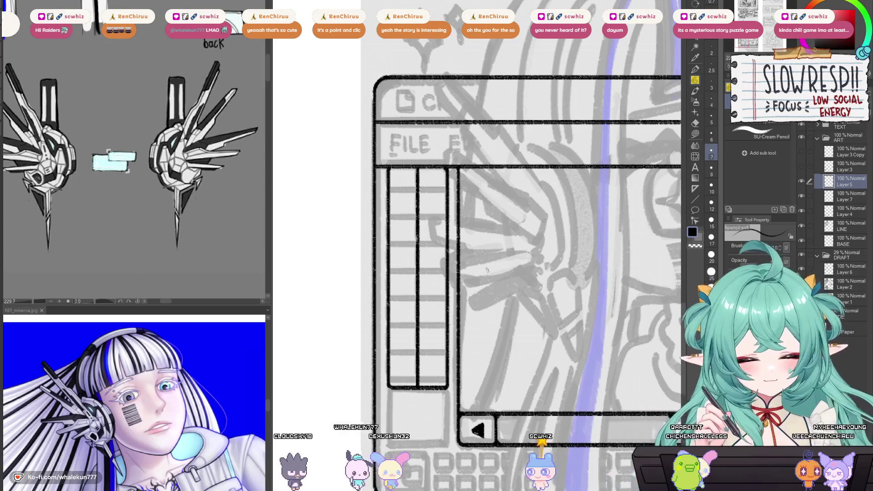
key("u")
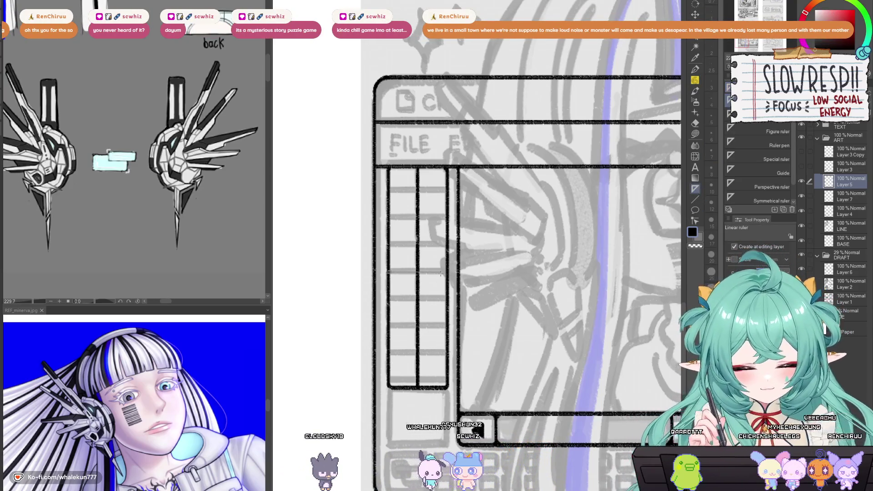
scroll(454, 276, "up", 2)
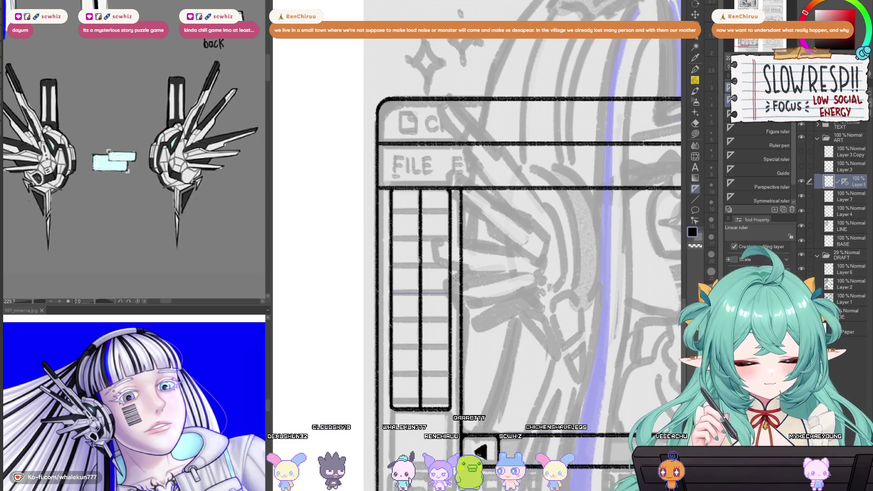
- Ink a horizontal divider across the sidebar and select a cell on the outlines layer
key("p")
left_click_drag(397, 293, 449, 293)
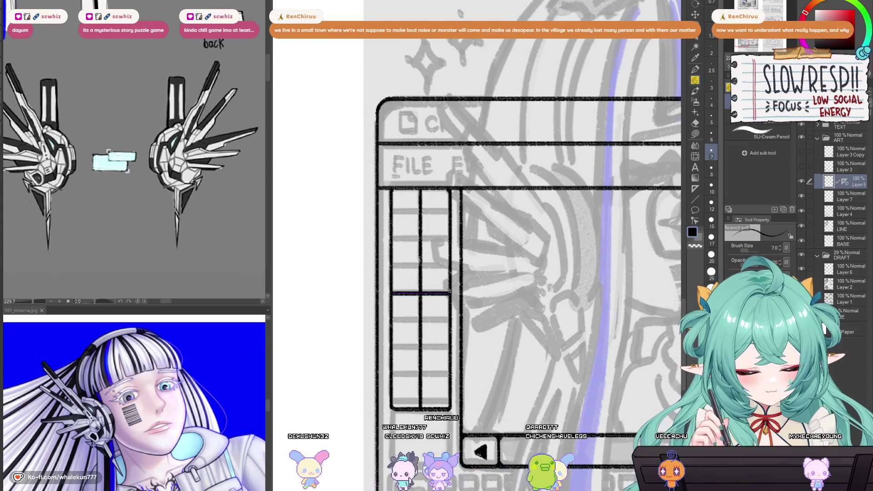
left_click(845, 211)
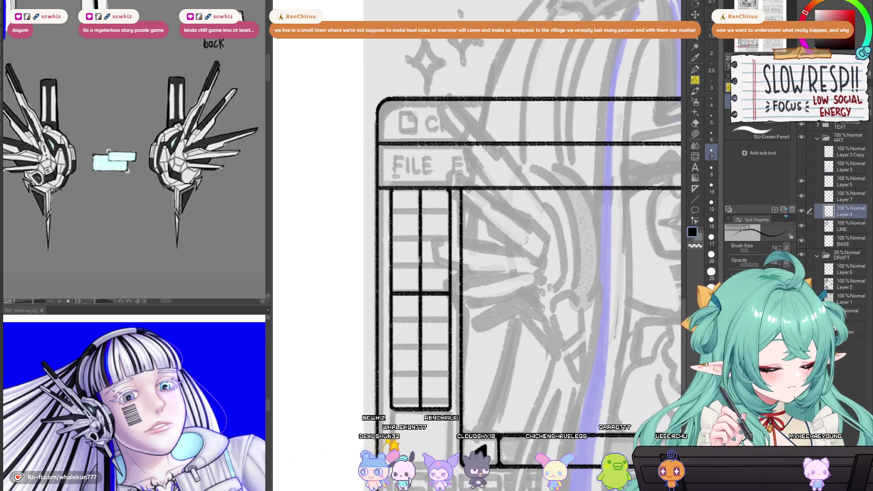
key("w")
left_click(413, 308)
left_click(858, 186)
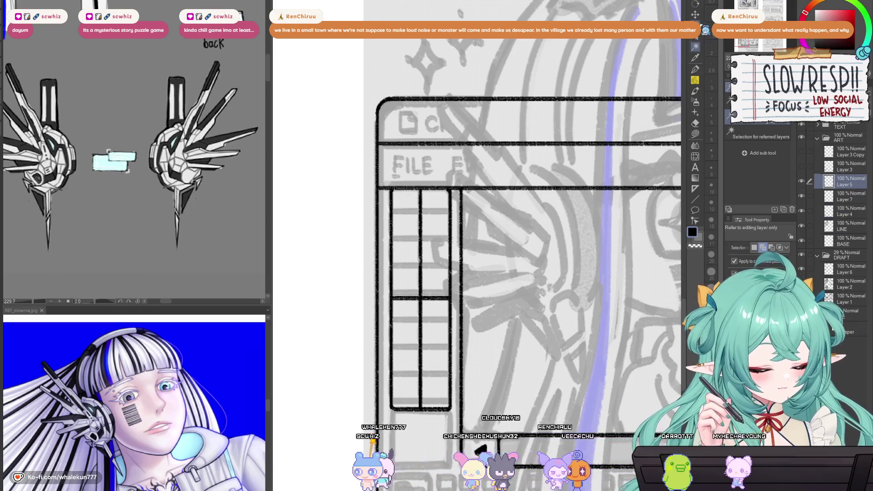
- Move the divider layer below Layer 7 and replace it with a pasted copy
key("k")
mouse_move(866, 199)
left_mouse_down()
mouse_move(863, 211)
mouse_move(816, 200)
left_mouse_up()
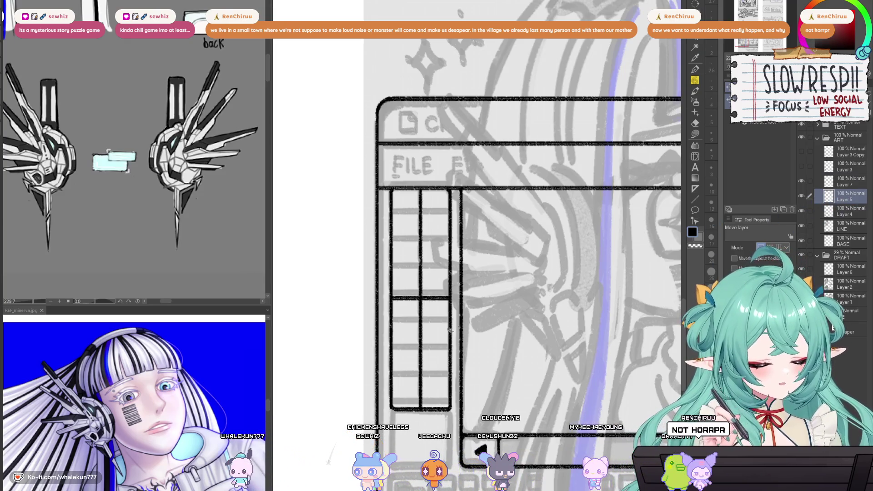
key("ctrl+c")
key("ctrl+v")
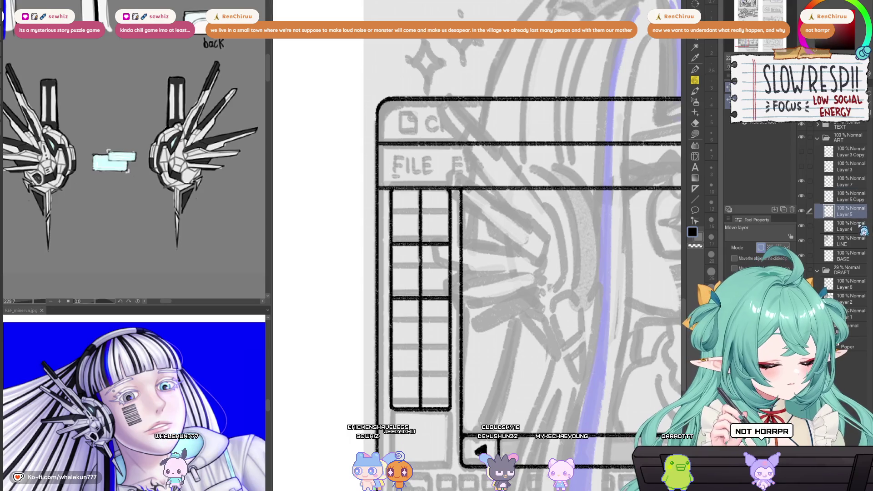
key("Delete")
- Select a sidebar cell from the window outlines, then clear it on the copied divider layer
left_click(847, 219)
key("w")
left_click(426, 257)
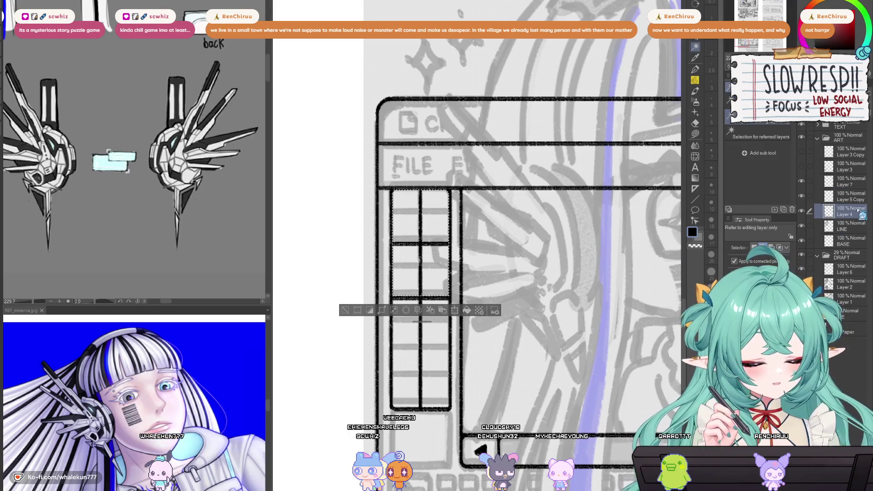
left_click(849, 196)
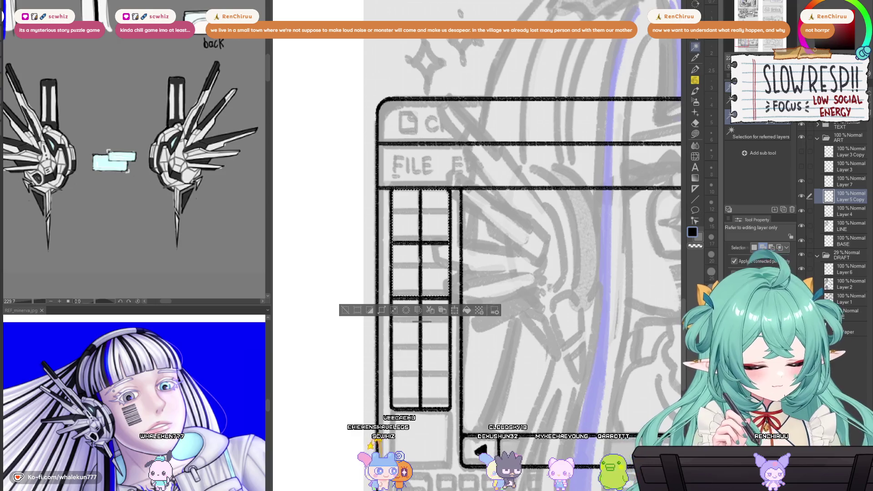
key("ctrl+d")
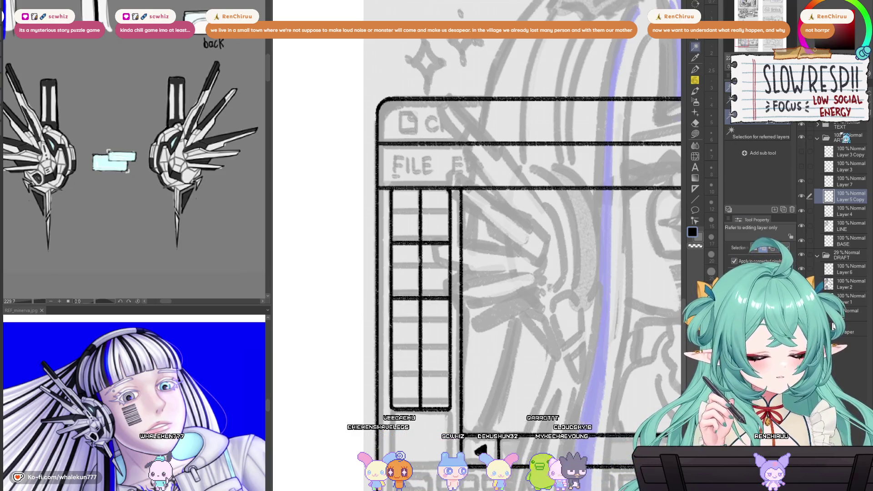
key("k")
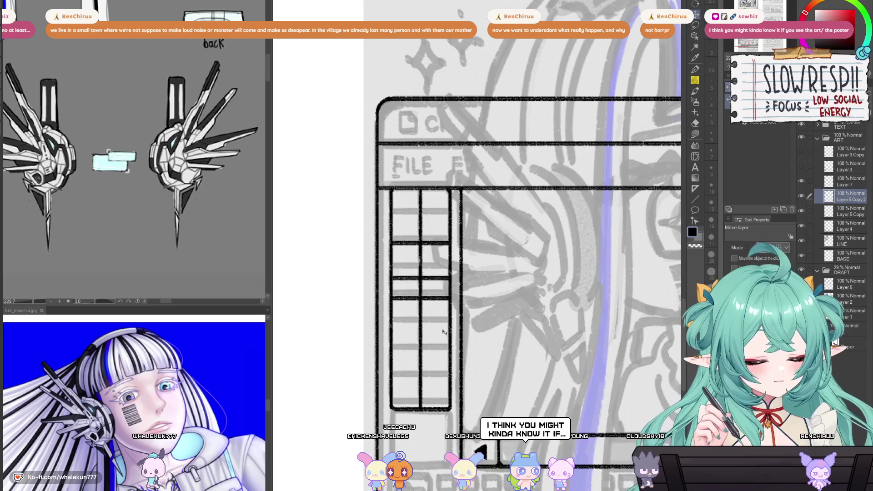
- Duplicate the grid cells layer and select the lower grid cells
key("ctrl+c")
key("ctrl+v")
left_click(848, 226)
key("w")
left_click(404, 327)
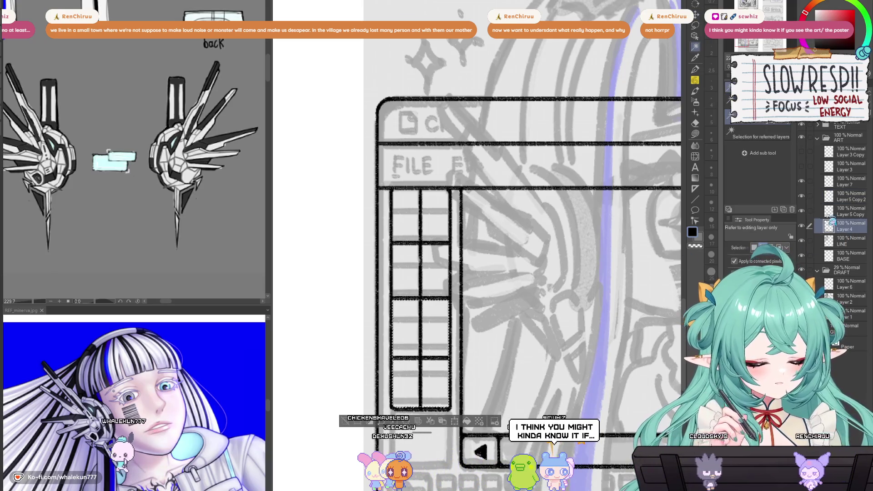
left_click(848, 197)
key("ctrl+z")
key("ctrl+z")
key("ctrl+z")
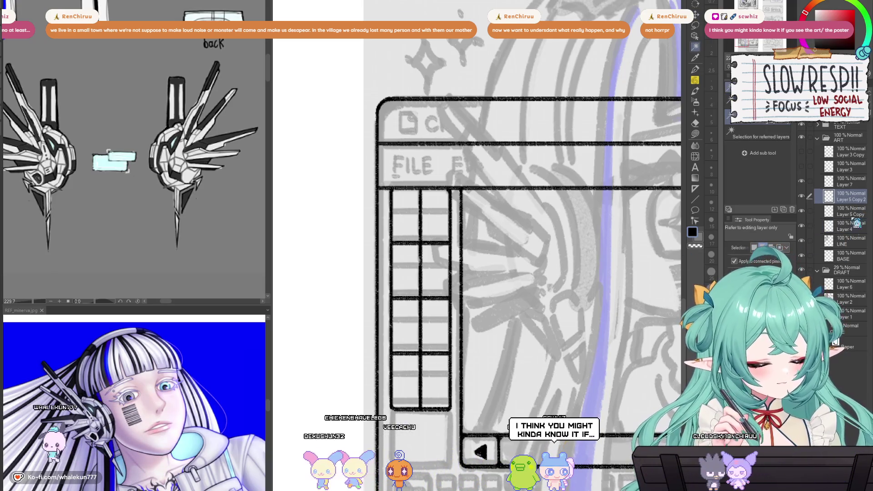
key("ctrl+y")
- Select grid cells on Layer 4, then duplicate the grid layer to shift it upward
key("k")
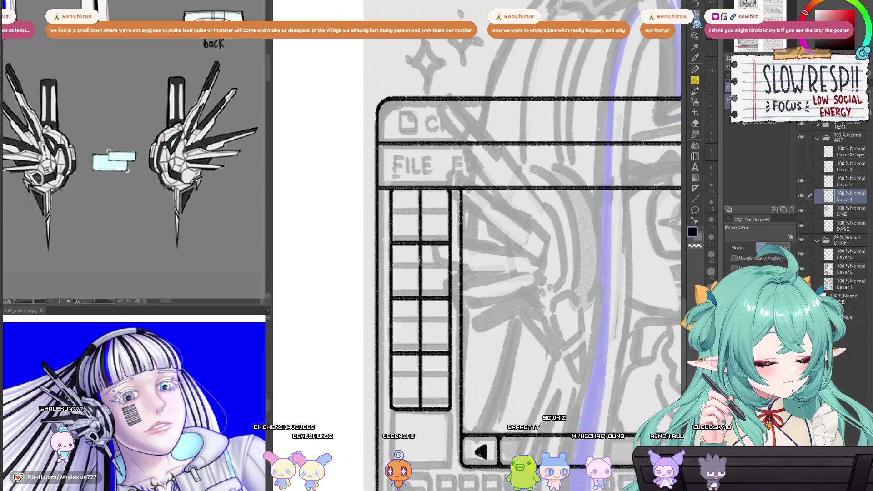
key("w")
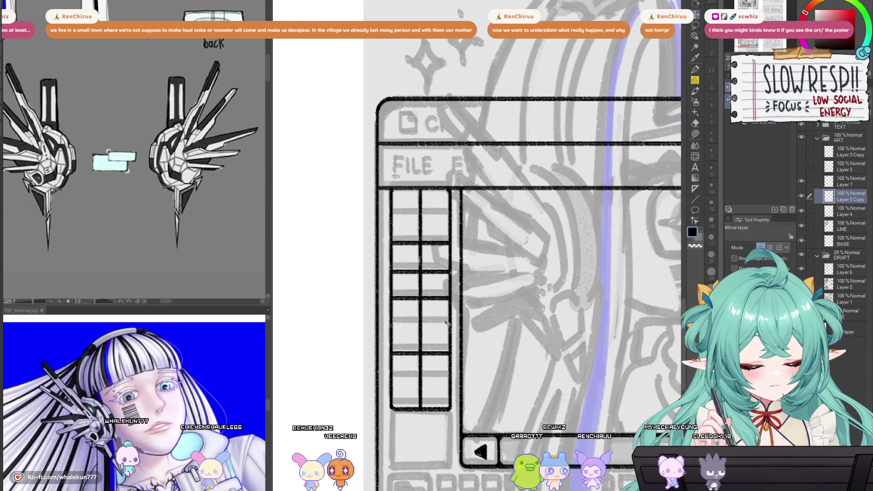
key("alt+bracketleft")
left_click(434, 265)
key("alt+bracketright")
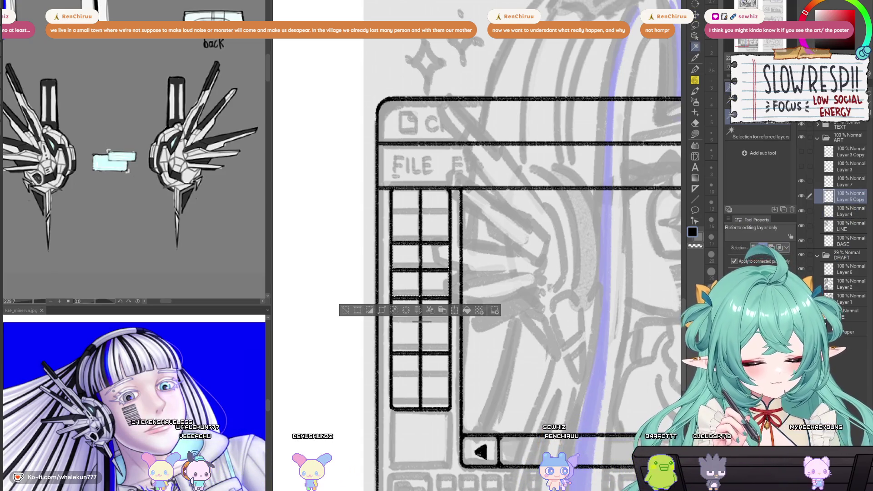
key("ctrl+d")
key("k")
key("ctrl+j")
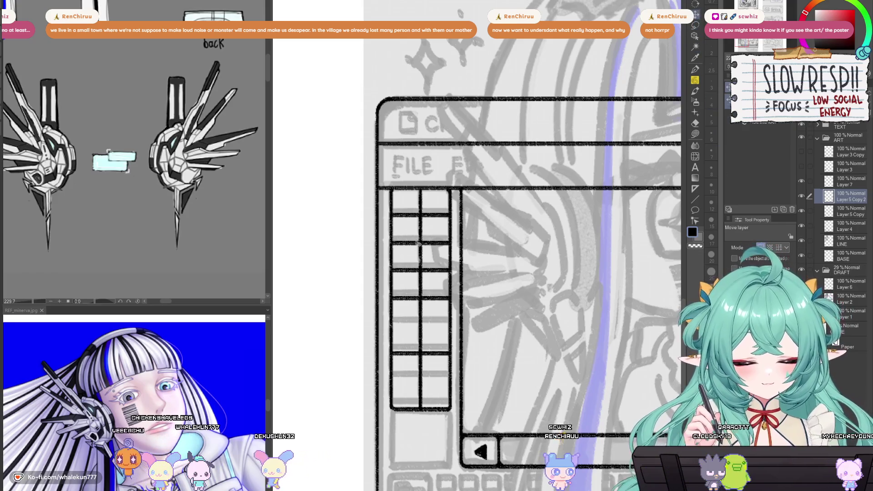
- Select the top cells, offset the Layer 5 Copy grid to align rows, and duplicate it to split tall cells
left_click(850, 226)
key("w")
left_click(426, 222)
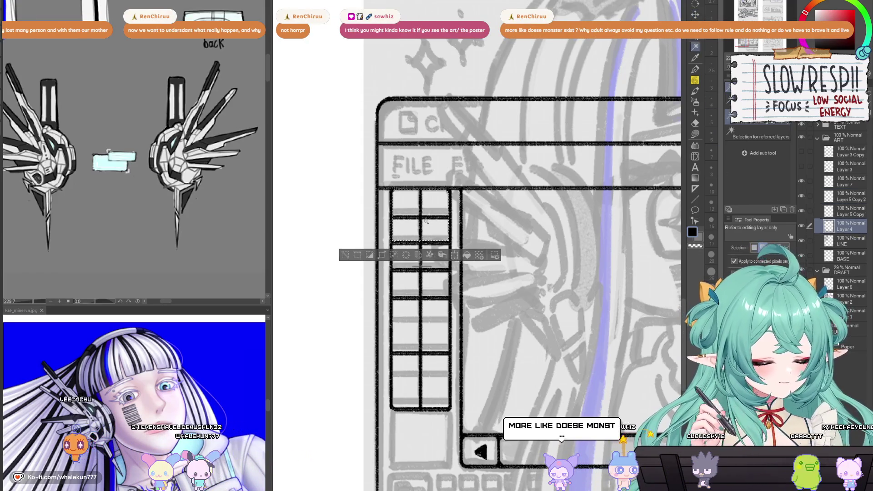
left_click(850, 196)
key("ctrl+d")
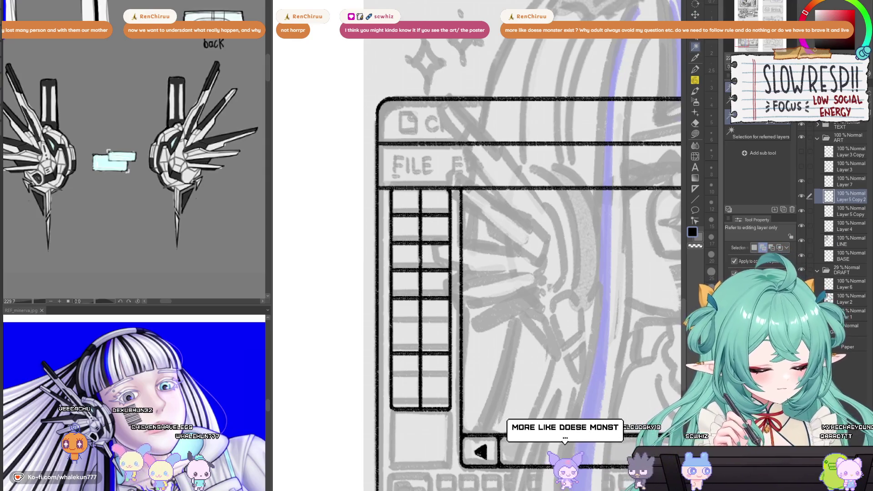
left_click(853, 212)
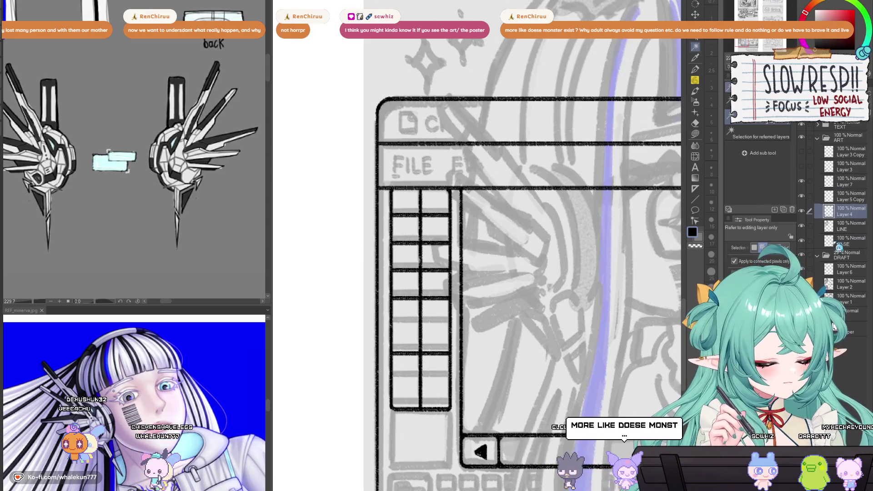
left_click(850, 197)
key("k")
left_click_drag(448, 431, 449, 431)
key("ctrl+j")
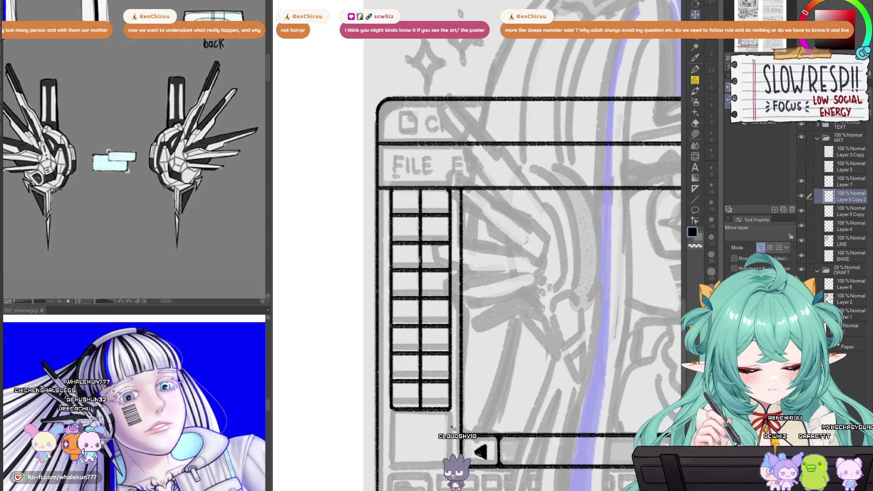
- Select a block of grid rows, then merge the grid copies down into Layer 4
left_click(850, 212)
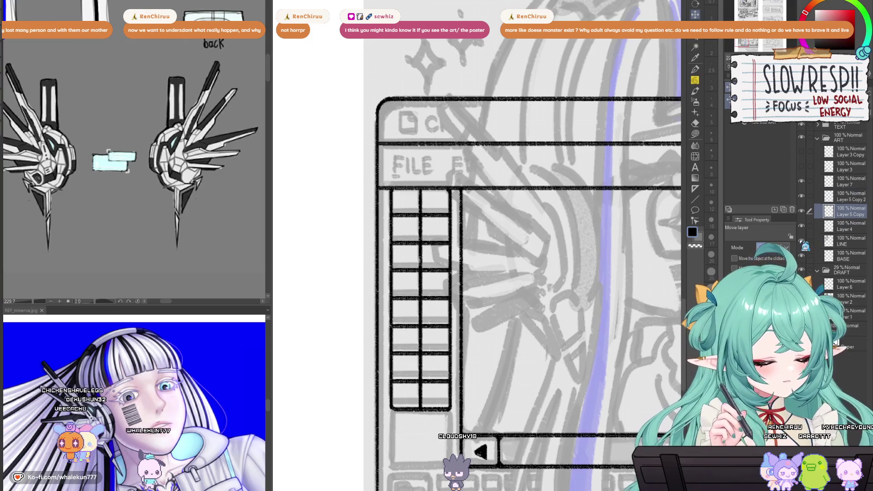
left_click(850, 226)
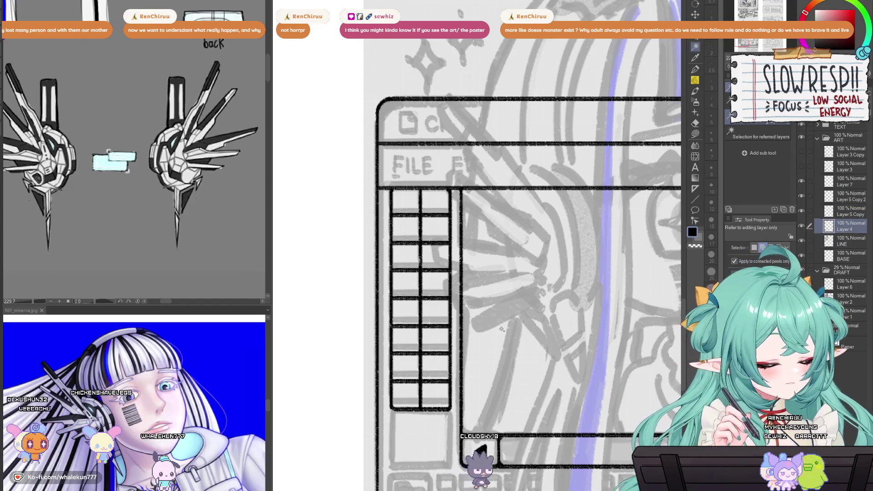
left_click_drag(392, 299, 449, 352)
left_click_drag(392, 299, 449, 408)
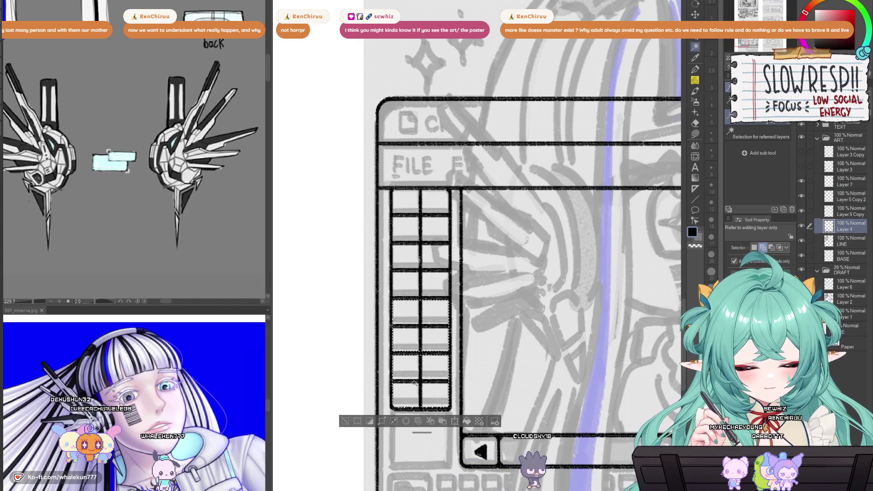
left_click(850, 211)
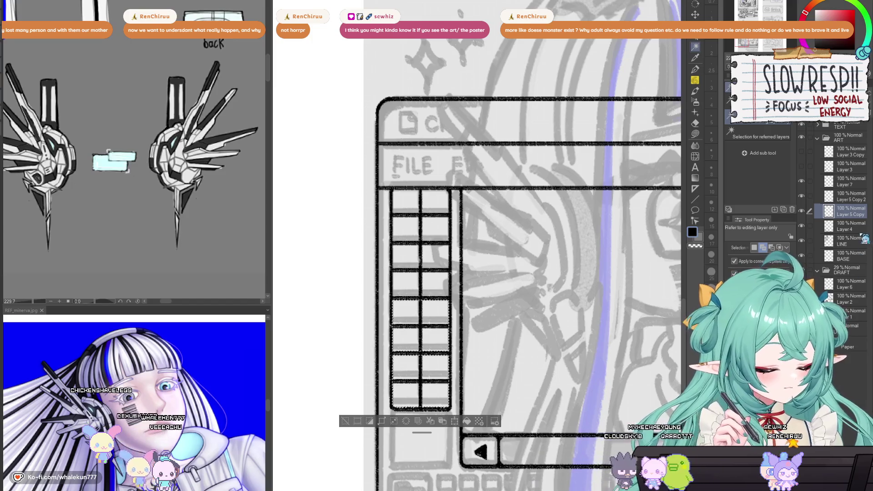
left_click(850, 197)
key("ctrl+d")
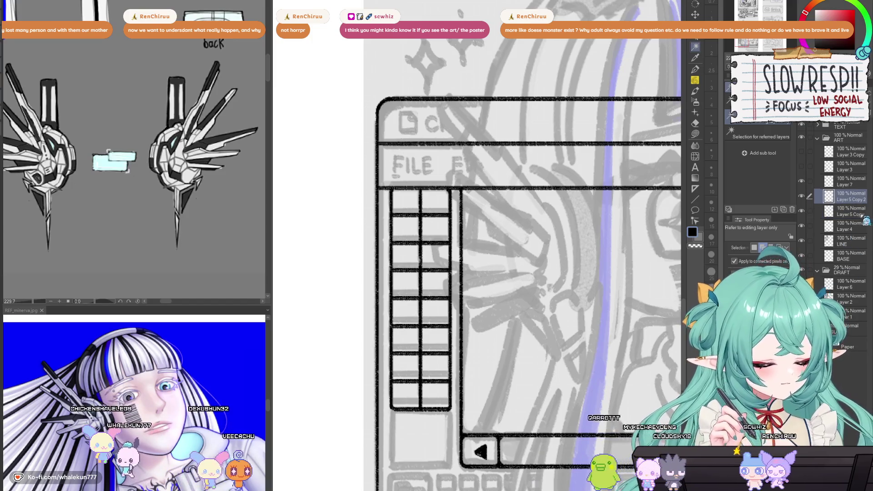
key("ctrl+e")
key("ctrl+e")
key("ctrl+e")
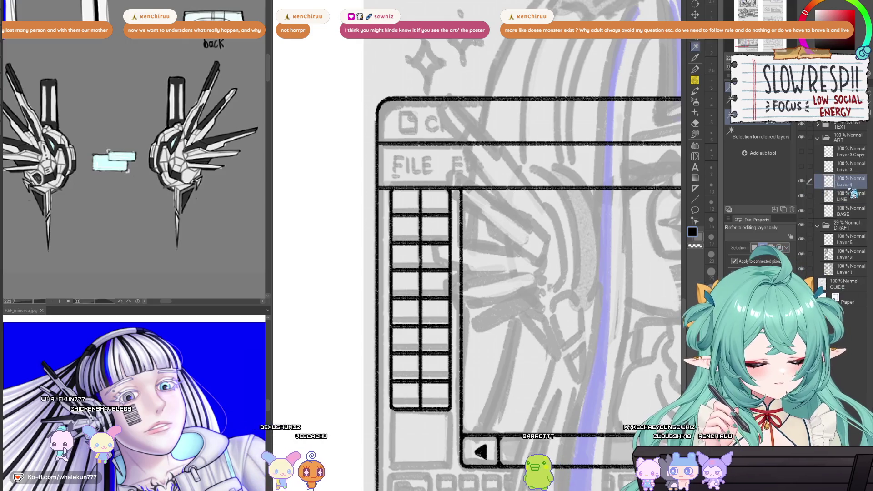
left_click_drag(569, 332, 516, 342)
key("h")
key("h")
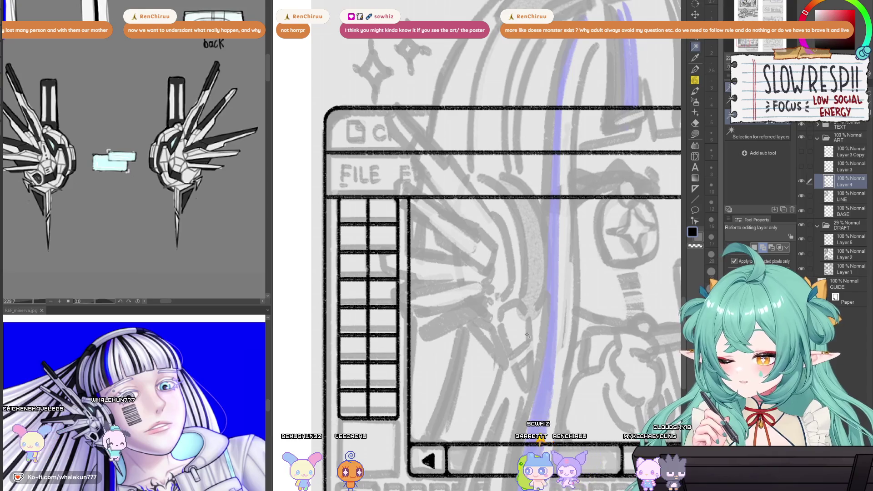